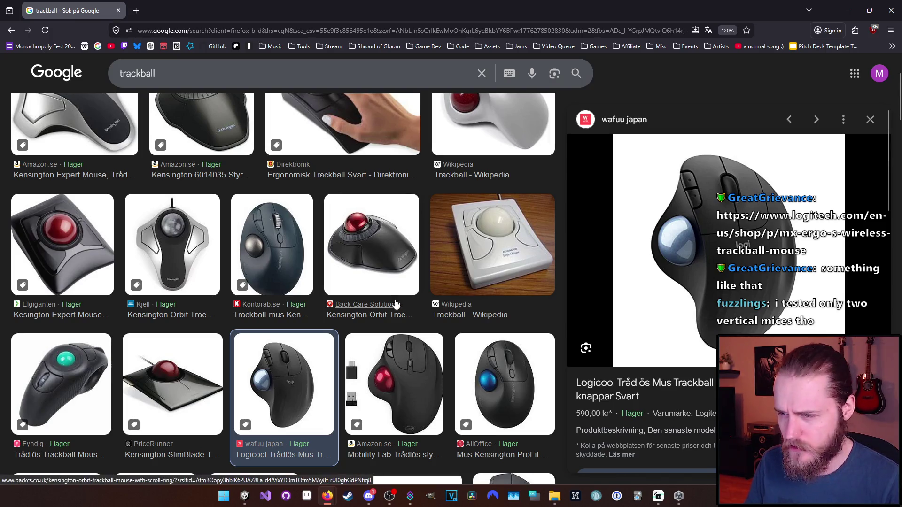
- Preview the Direktronik trackball, then the Elgiganten Kensington Expert Mouse image
{"action": "scroll", "coordinate": [329, 315], "scroll_direction": "up", "scroll_amount": 3}
{"action": "scroll", "coordinate": [216, 308], "scroll_direction": "down", "scroll_amount": 1}
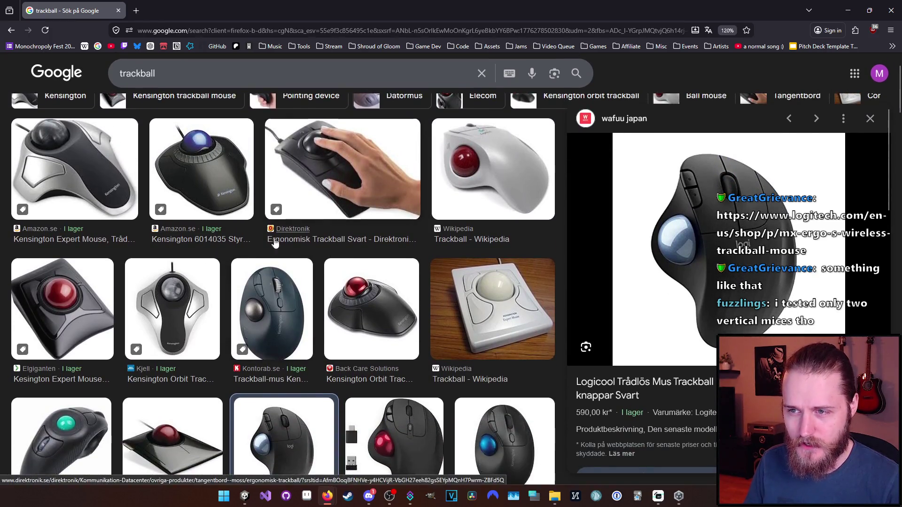
{"action": "left_click", "coordinate": [338, 169]}
{"action": "left_click", "coordinate": [86, 318]}
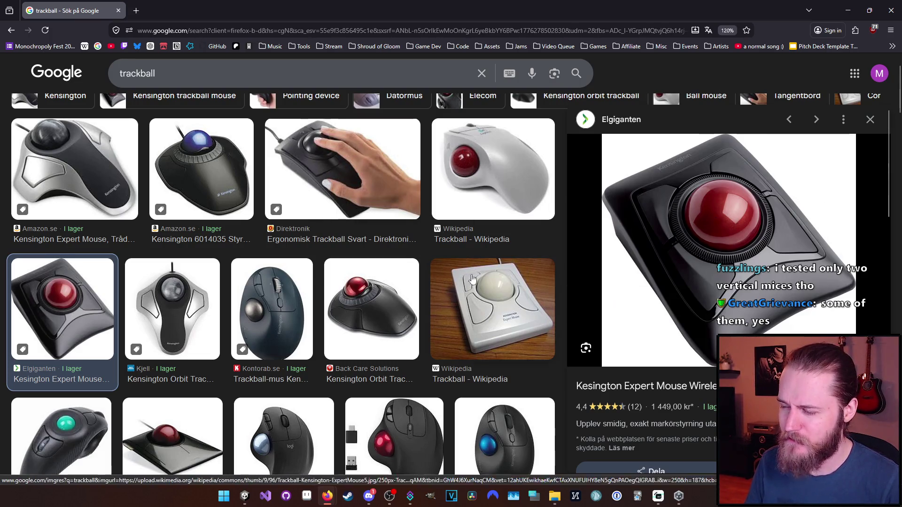
- Open a new blank Firefox tab beside the trackball results
{"action": "scroll", "coordinate": [183, 332], "scroll_direction": "down", "scroll_amount": 3}
{"action": "scroll", "coordinate": [183, 332], "scroll_direction": "up", "scroll_amount": 5}
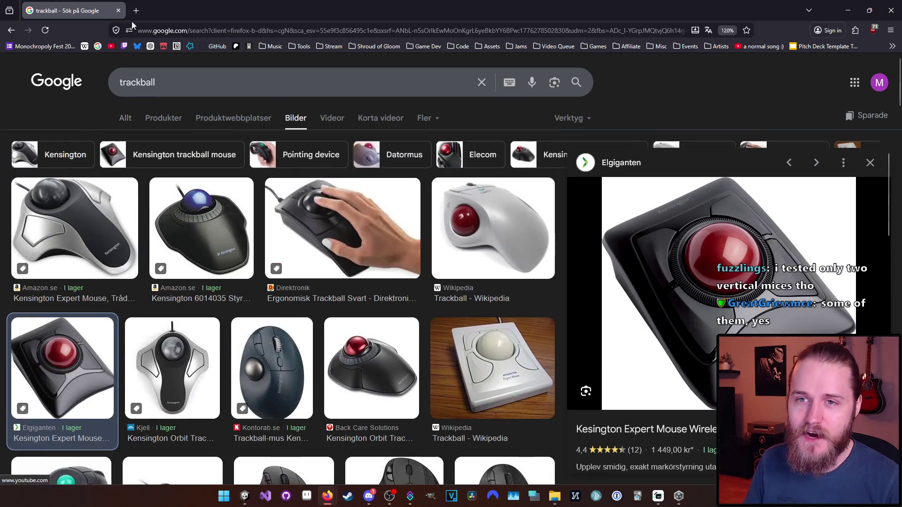
{"action": "left_click", "coordinate": [135, 10]}
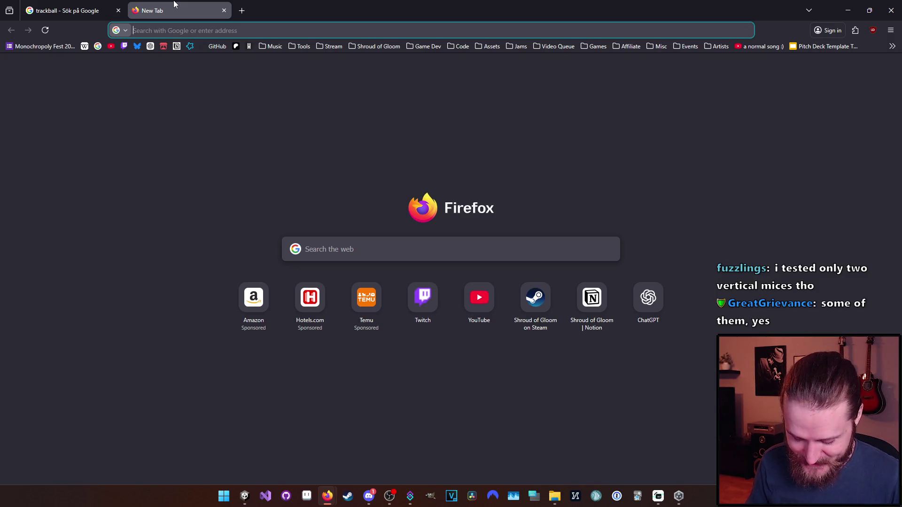
- Search Google for 'advantage2 mod' and switch to the image results
{"action": "type", "text": "advantage2"}
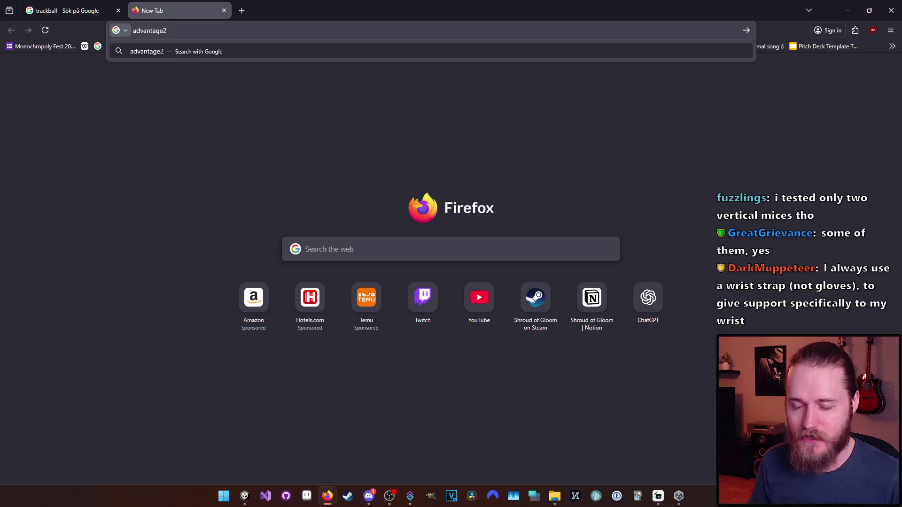
{"action": "type", "text": " mod"}
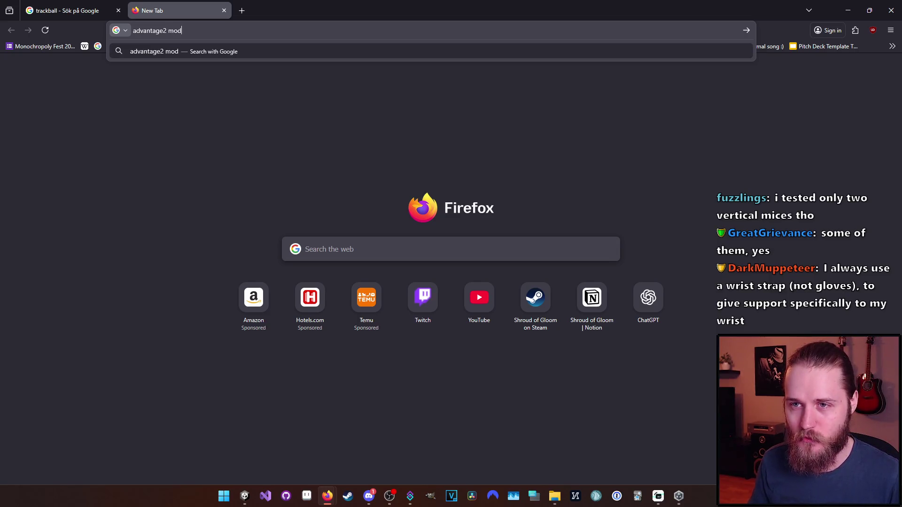
{"action": "key", "text": "Return"}
{"action": "left_click", "coordinate": [166, 118]}
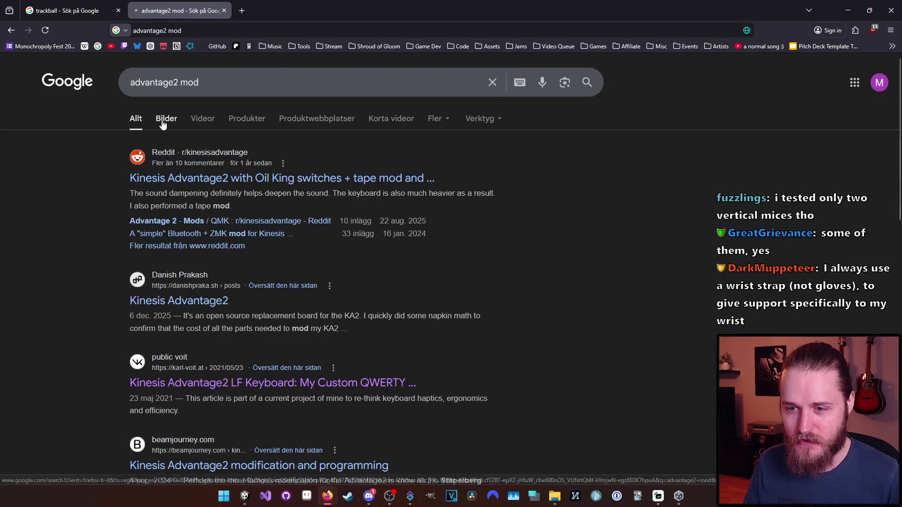
- Preview Reddit's heavily modded Kinesis Advantage 2 image, compare the Geekhack one, and browse further results
{"action": "left_click", "coordinate": [364, 239]}
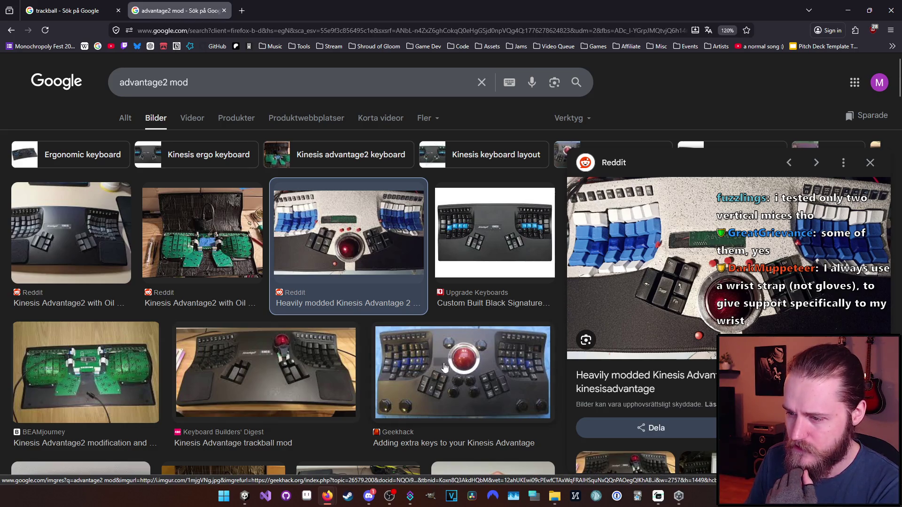
{"action": "left_click", "coordinate": [446, 385]}
{"action": "key", "text": "alt+Left"}
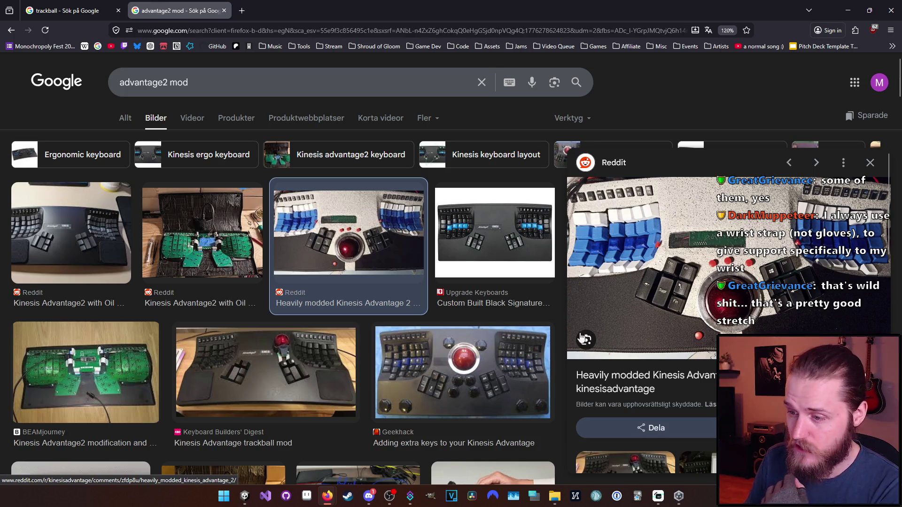
{"action": "scroll", "coordinate": [240, 337], "scroll_direction": "down", "scroll_amount": 1}
{"action": "scroll", "coordinate": [240, 337], "scroll_direction": "down", "scroll_amount": 5}
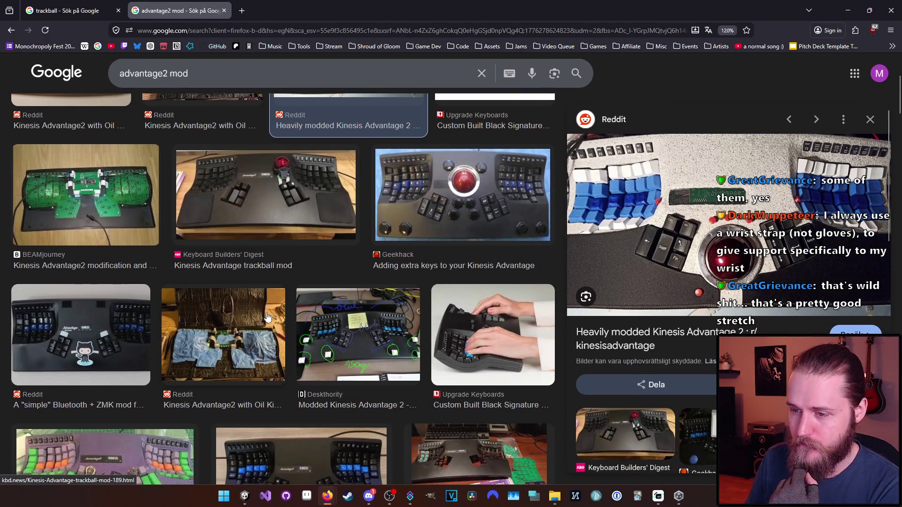
{"action": "scroll", "coordinate": [168, 307], "scroll_direction": "down", "scroll_amount": 8}
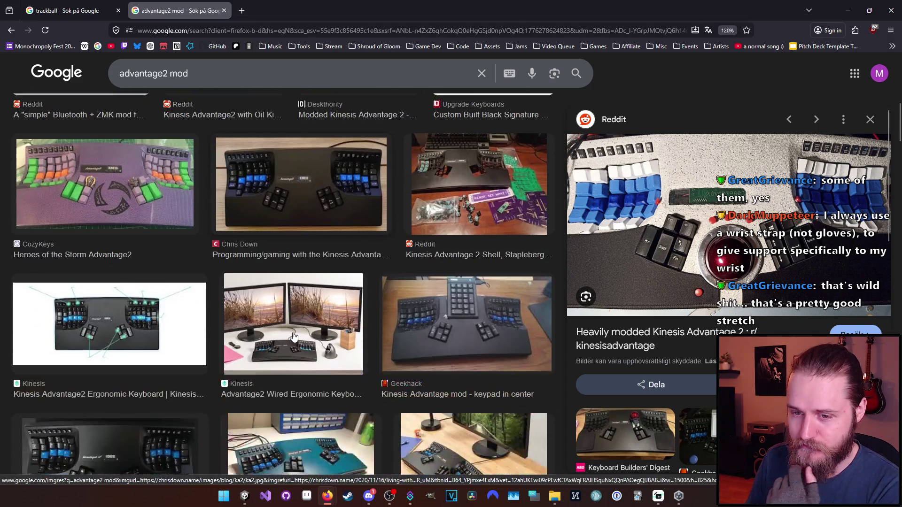
{"action": "scroll", "coordinate": [293, 337], "scroll_direction": "down", "scroll_amount": 7}
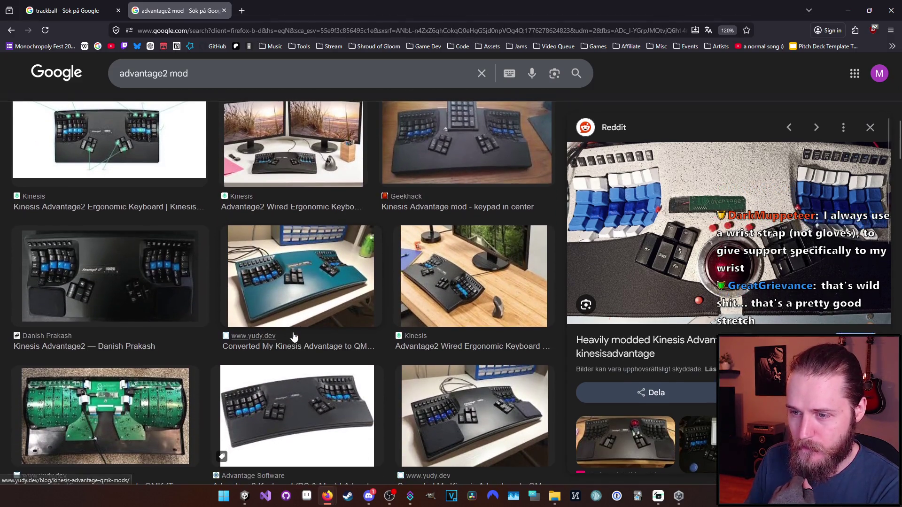
{"action": "scroll", "coordinate": [295, 358], "scroll_direction": "up", "scroll_amount": 20}
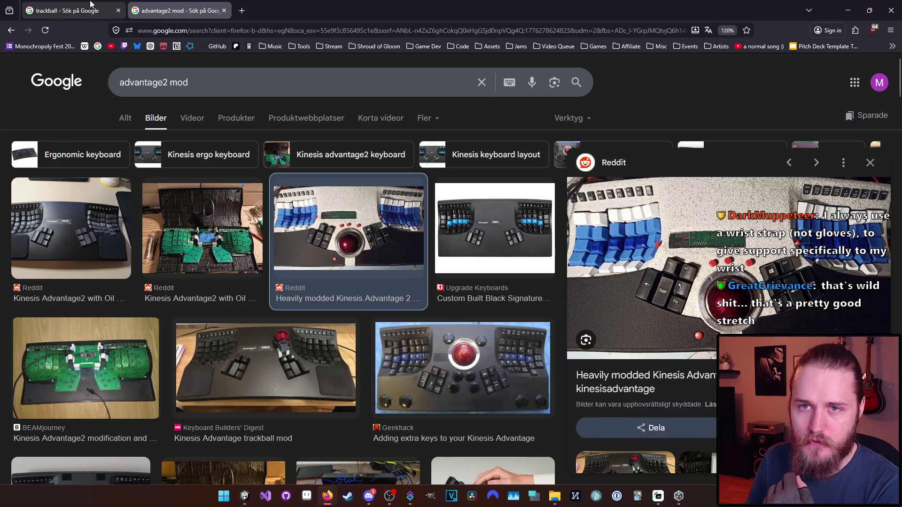
- Return to the 'trackball - Sök på Google' tab
{"action": "left_click", "coordinate": [123, 6]}
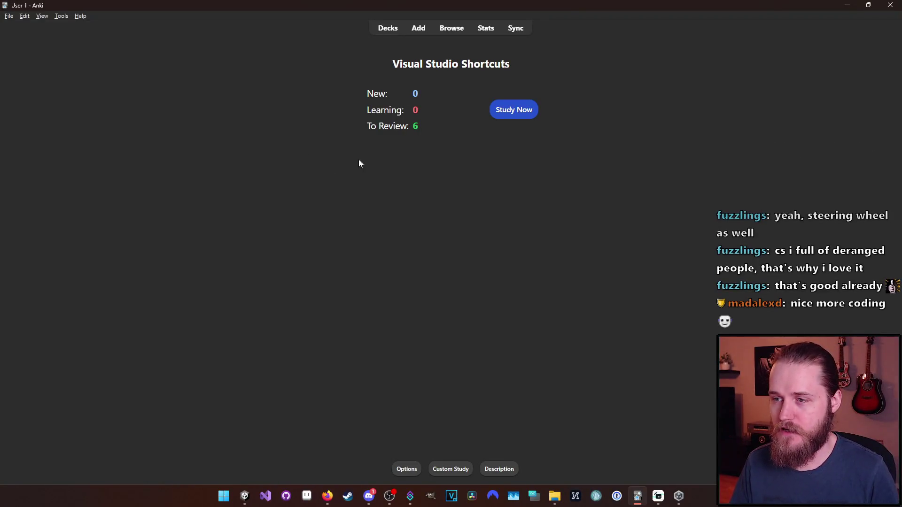
- Clear stray text selections in Anki and bring up the Visual Studio Shortcuts deck statistics
{"action": "left_click_drag", "start_coordinate": [426, 130], "coordinate": [368, 126]}
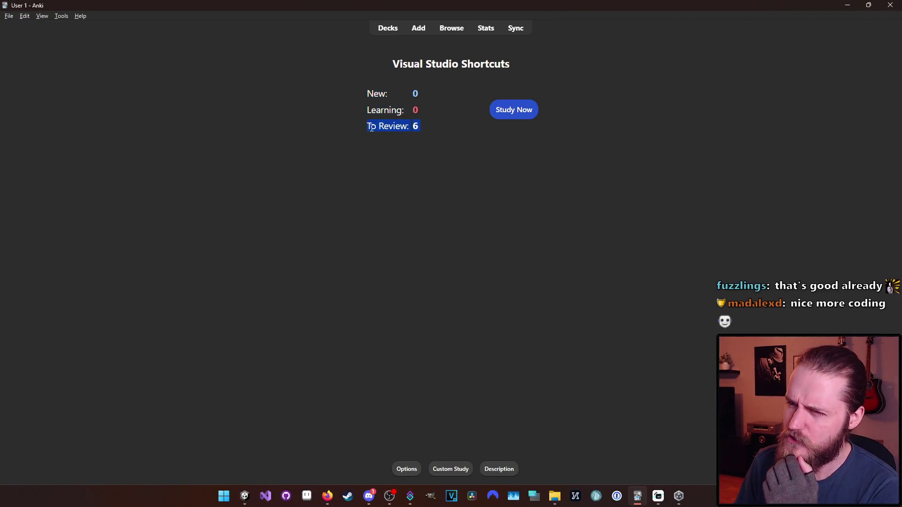
{"action": "left_click", "coordinate": [378, 96]}
{"action": "left_click_drag", "start_coordinate": [377, 96], "coordinate": [419, 88]}
{"action": "left_click", "coordinate": [303, 99]}
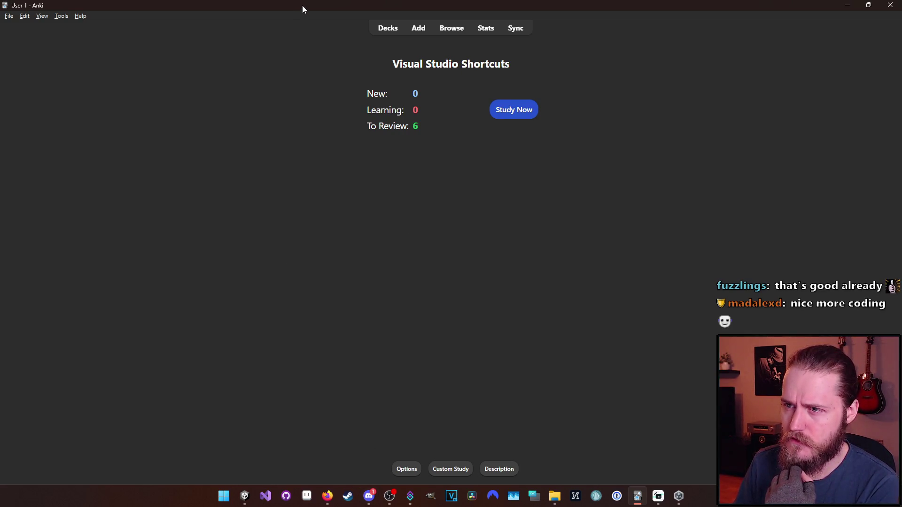
{"action": "key", "text": "alt+Tab"}
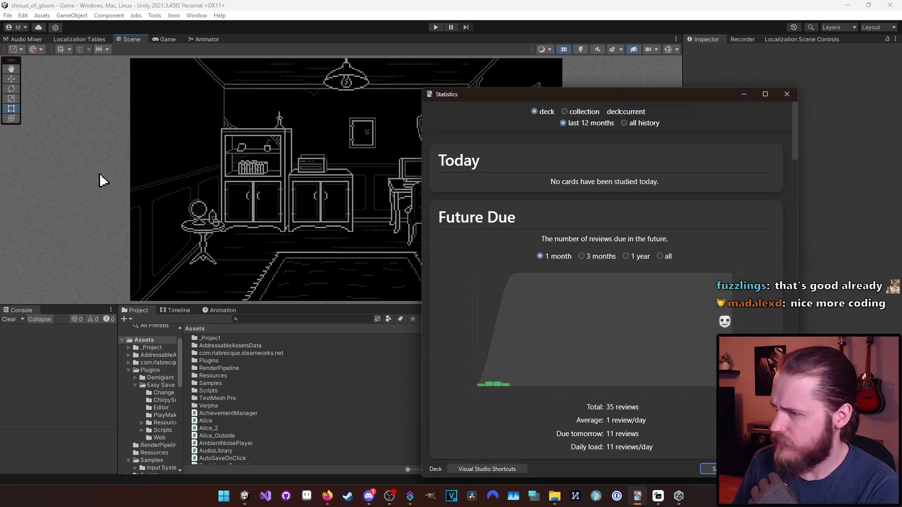
- Close the statistics, return to the Anki deck overview, and start reviewing the Visual Studio Shortcuts deck
{"action": "key", "text": "Escape"}
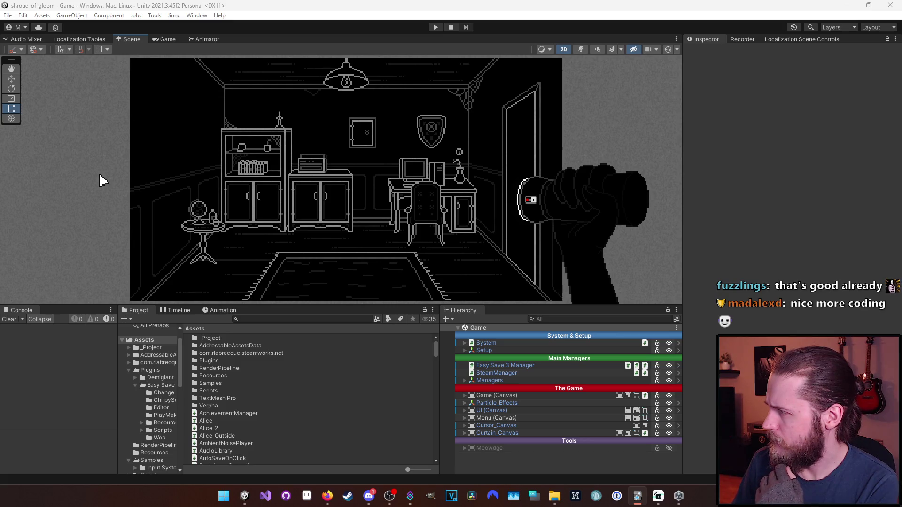
{"action": "key", "text": "alt+Tab"}
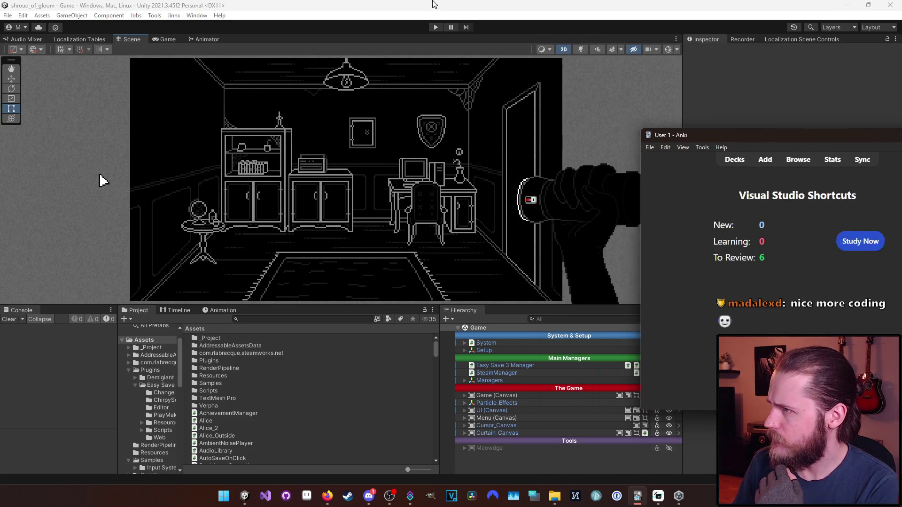
{"action": "key", "text": "alt+Tab"}
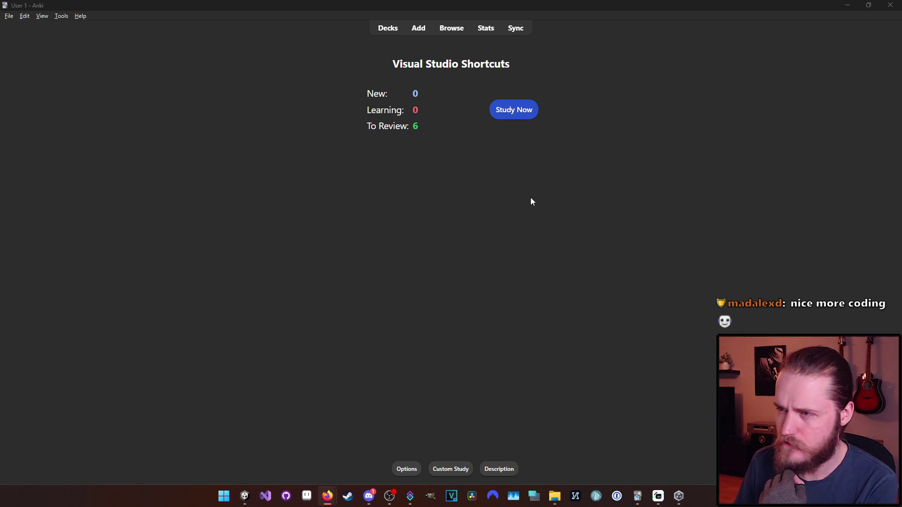
{"action": "left_click", "coordinate": [506, 111]}
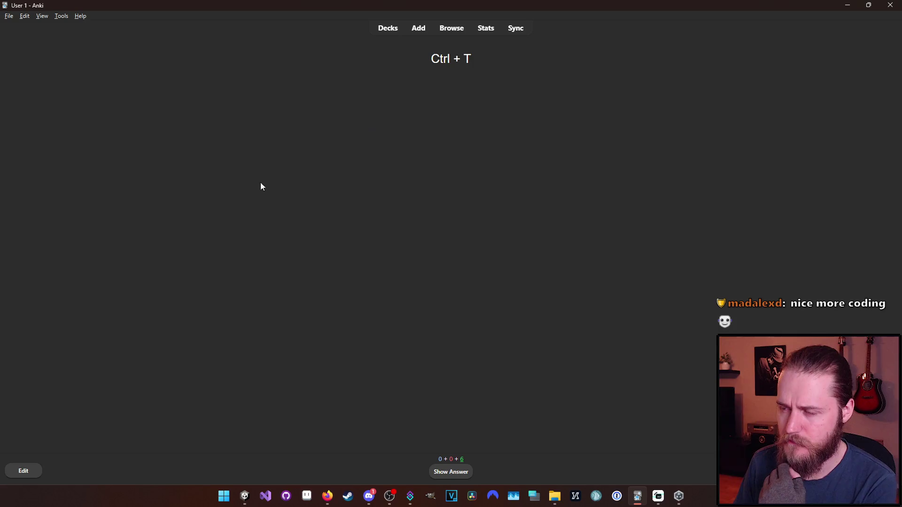
- Reveal and rate Good the Ctrl + T, Peek definition and Ctrl + R + G cards
{"action": "scroll", "coordinate": [471, 202], "scroll_direction": "up", "scroll_amount": 10}
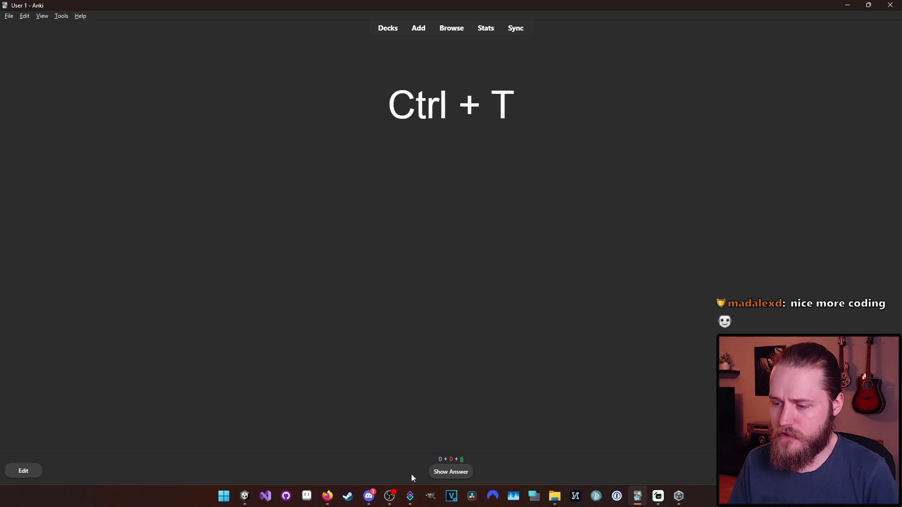
{"action": "left_click", "coordinate": [450, 474]}
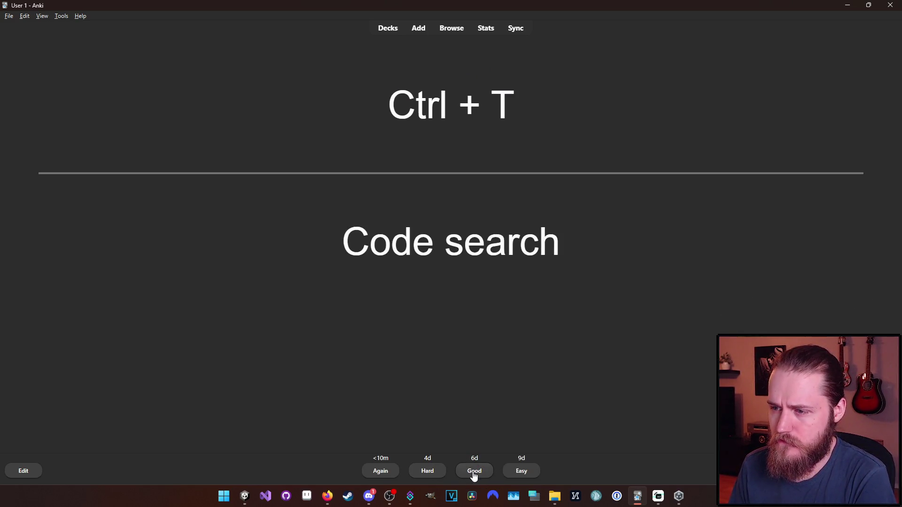
{"action": "left_click", "coordinate": [473, 471]}
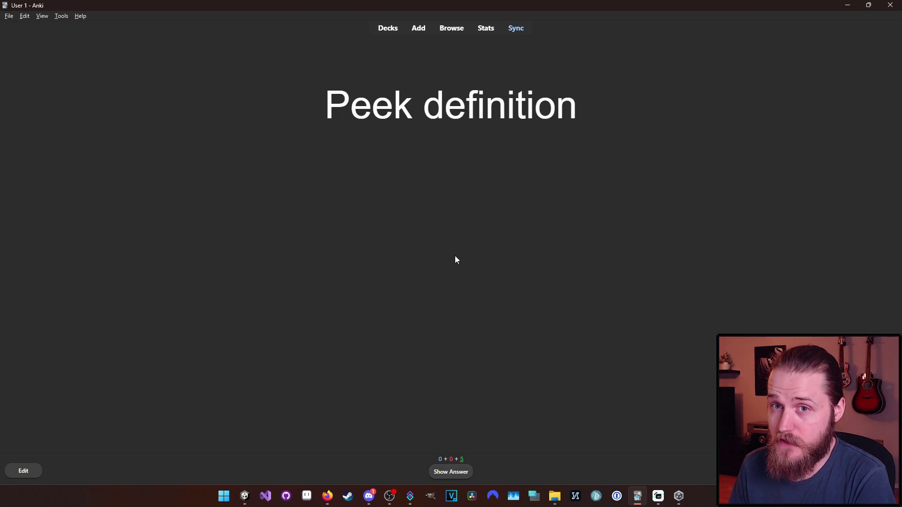
{"action": "left_click", "coordinate": [442, 474]}
{"action": "left_click", "coordinate": [475, 471]}
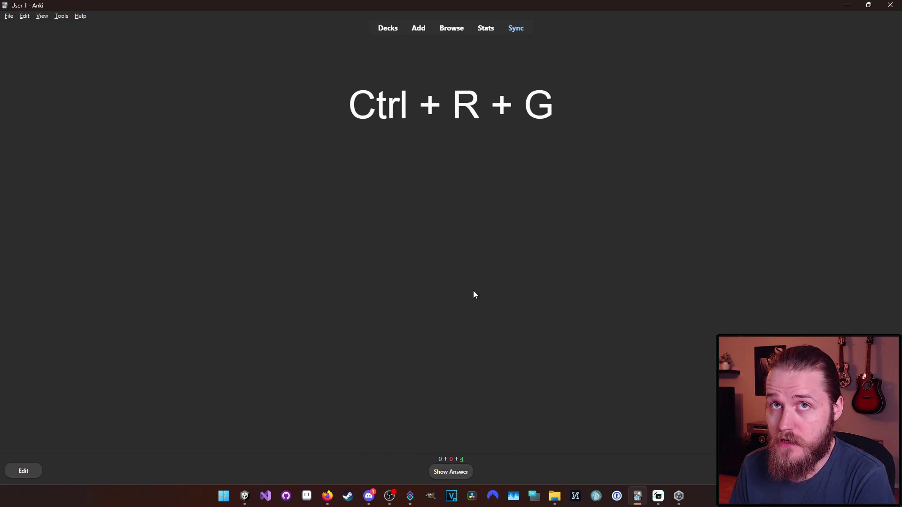
{"action": "left_click", "coordinate": [460, 476]}
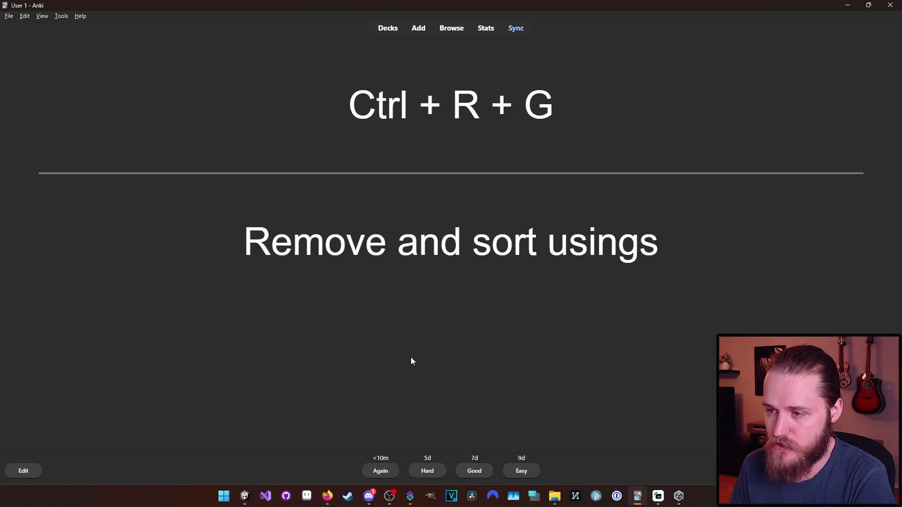
{"action": "left_click", "coordinate": [482, 480]}
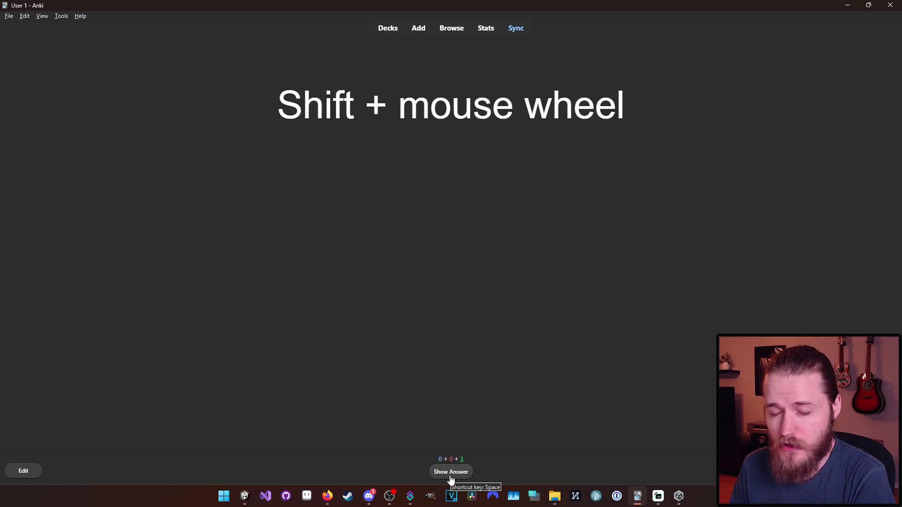
- Reveal and rate Good the Shift + mouse wheel, Ctrl + D and Alt + ↑ / ↓ cards
{"action": "left_click", "coordinate": [450, 477]}
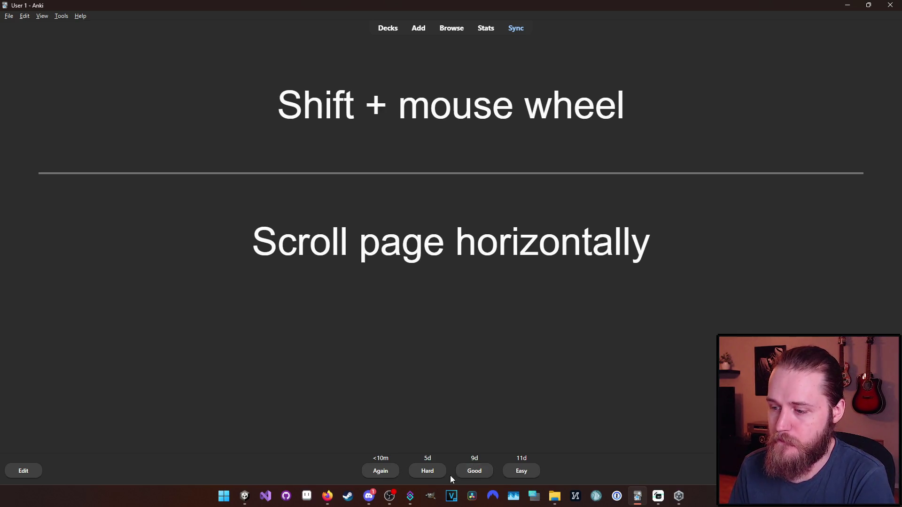
{"action": "left_click", "coordinate": [468, 477]}
{"action": "left_click", "coordinate": [454, 477]}
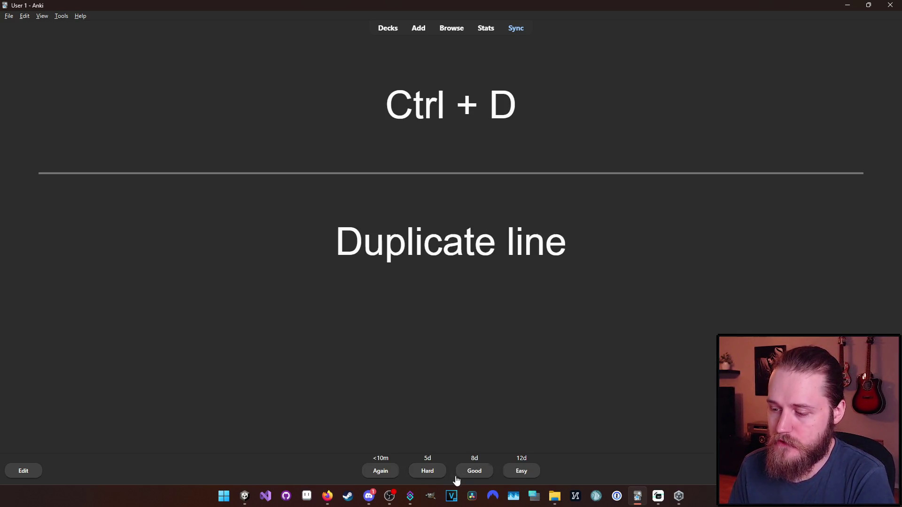
{"action": "left_click", "coordinate": [479, 476]}
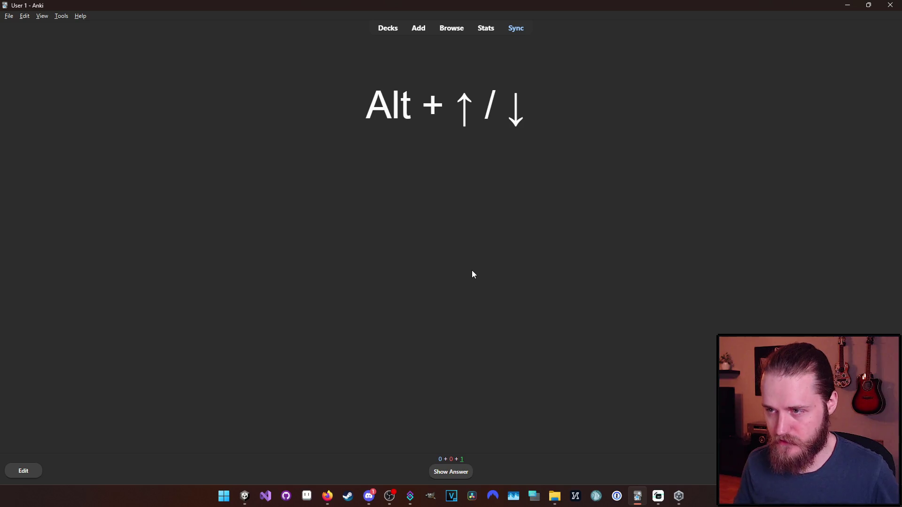
{"action": "left_click", "coordinate": [445, 475]}
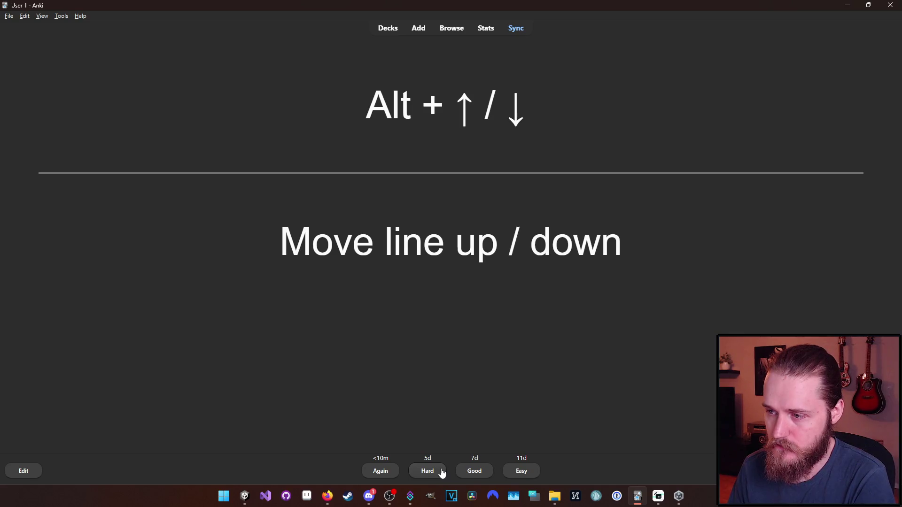
{"action": "left_click", "coordinate": [474, 474]}
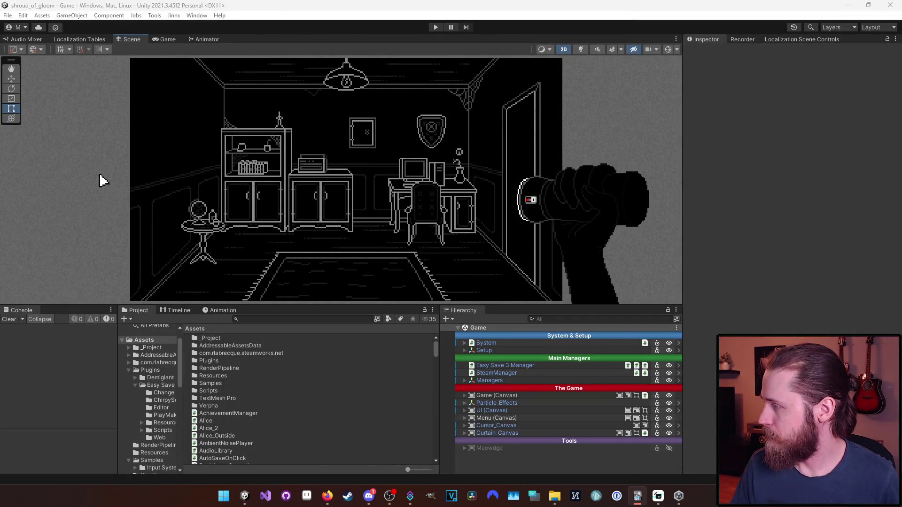
- Expand Managers in Unity's Hierarchy and select GameManager to view its script components
{"action": "key", "text": "alt+Tab"}
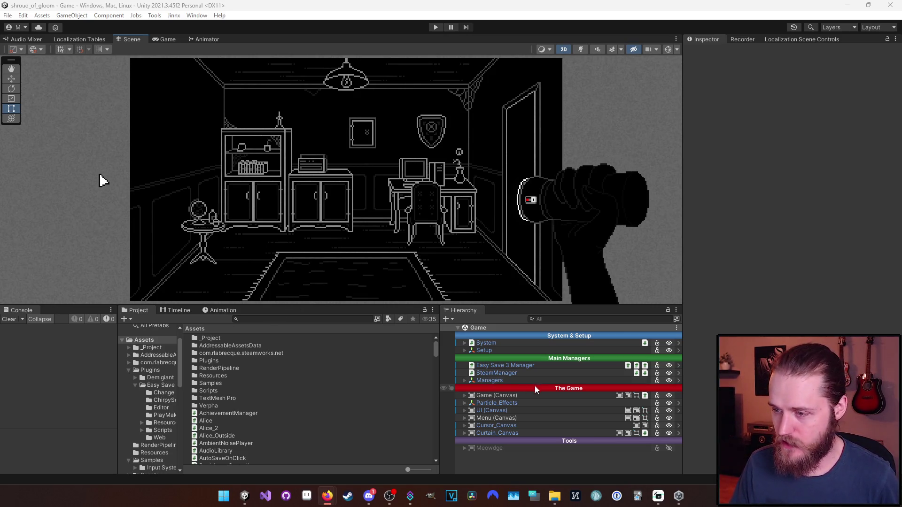
{"action": "left_click", "coordinate": [495, 372]}
{"action": "left_click", "coordinate": [475, 381]}
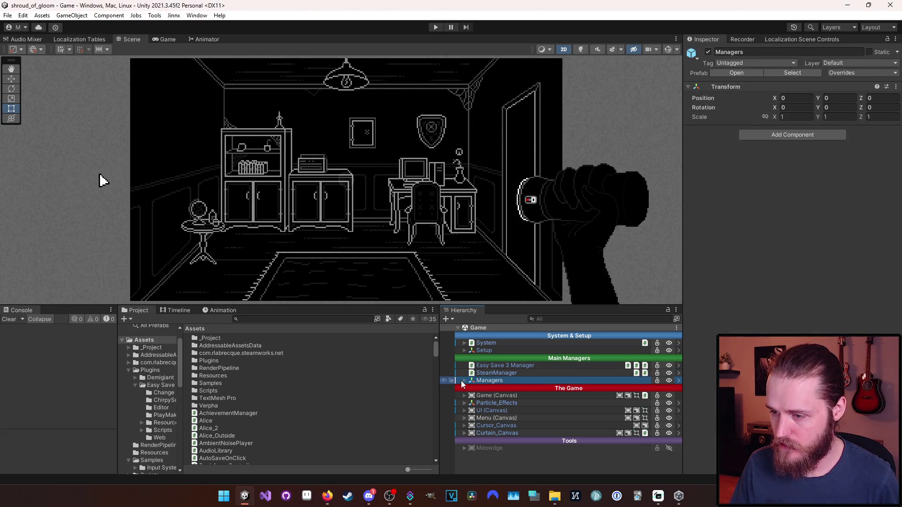
{"action": "left_click", "coordinate": [463, 381]}
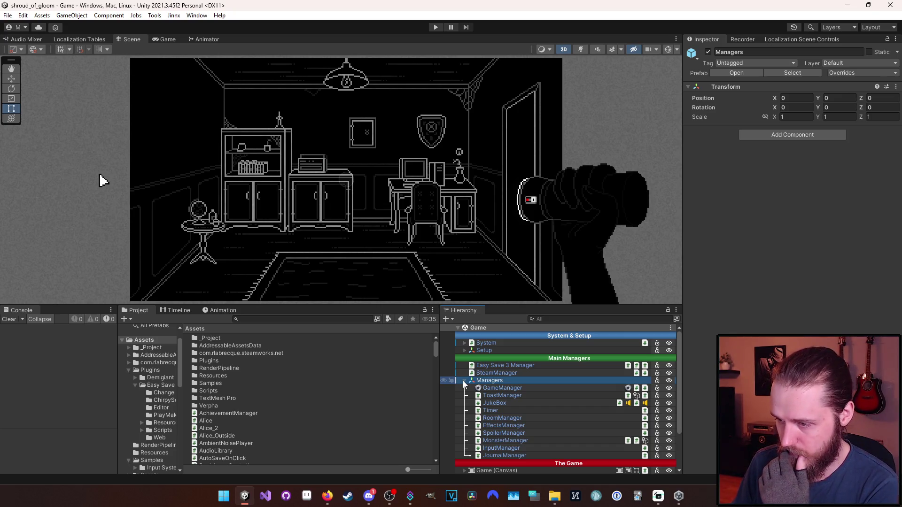
{"action": "left_click", "coordinate": [491, 388]}
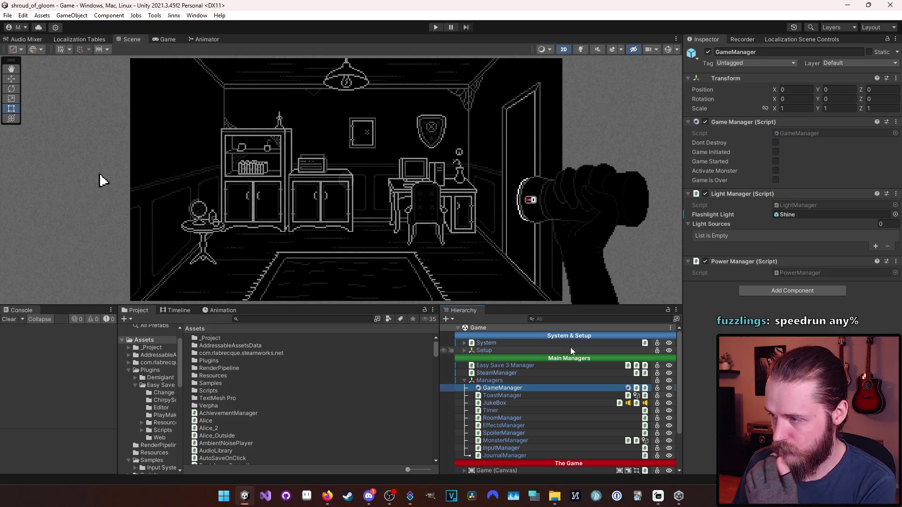
- Create an empty child object under Managers named RecordingManager and select it
{"action": "right_click", "coordinate": [490, 383]}
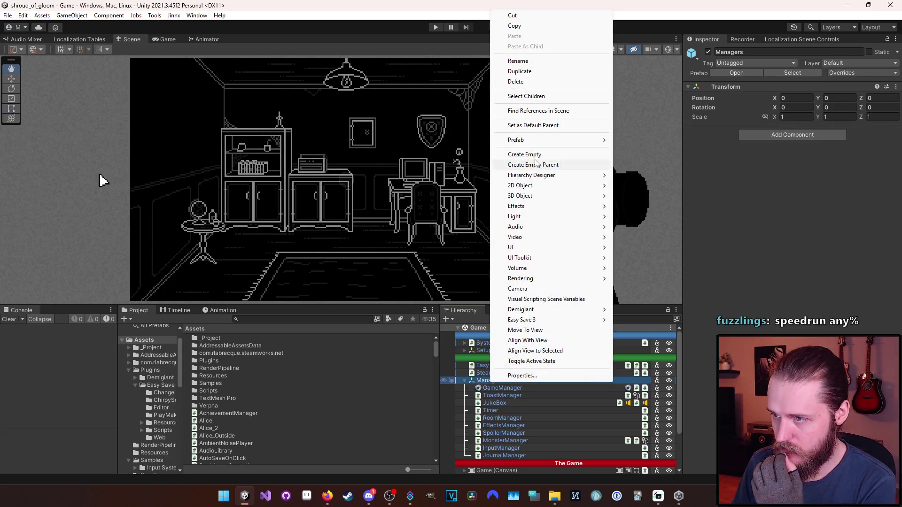
{"action": "key", "text": "Escape"}
{"action": "key", "text": "t"}
{"action": "key", "text": "alt+shift+n"}
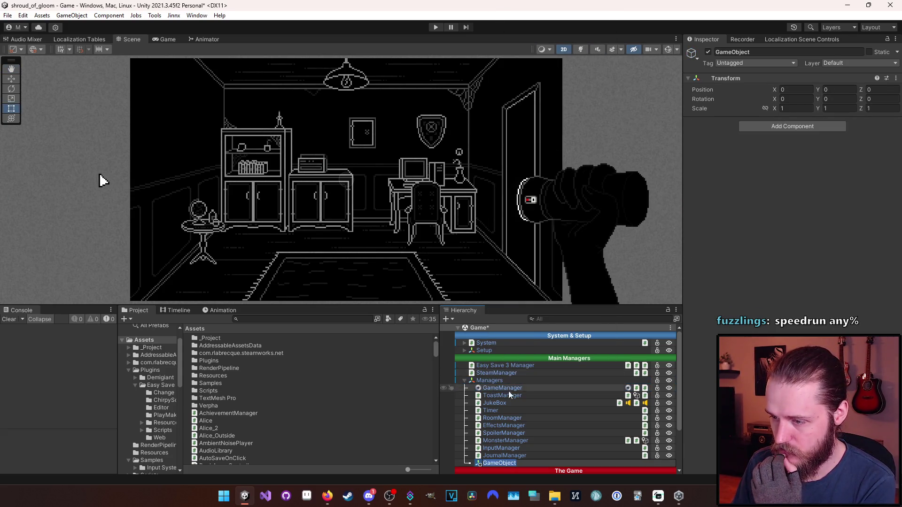
{"action": "type", "text": "R"}
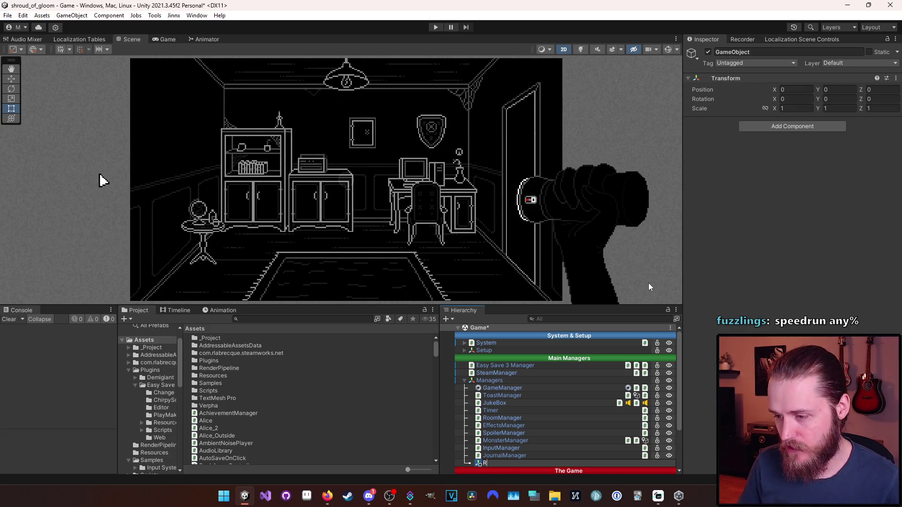
{"action": "type", "text": "ecording"}
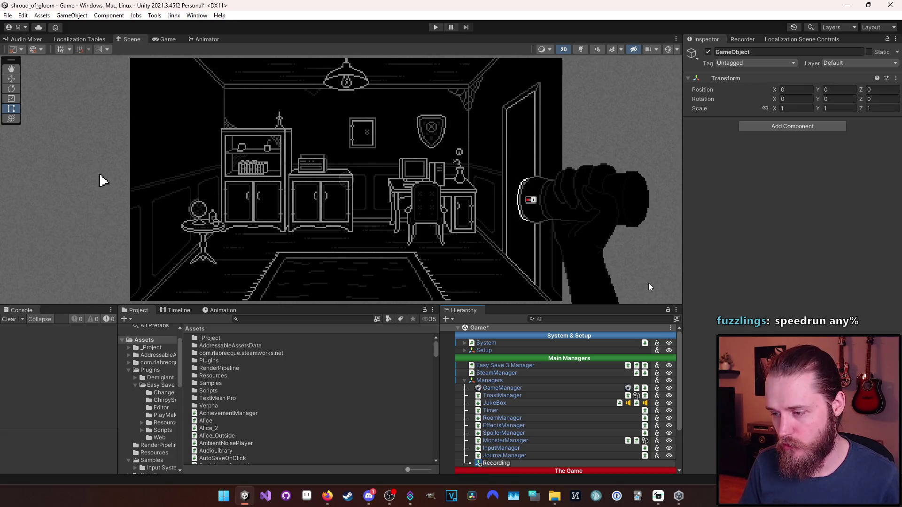
{"action": "type", "text": "Manager"}
{"action": "key", "text": "Return"}
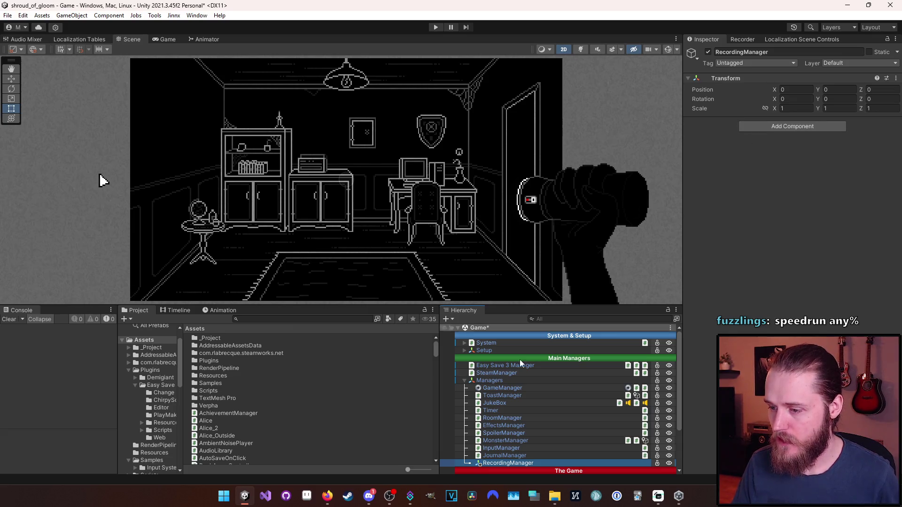
{"action": "key", "text": "Up"}
{"action": "left_click", "coordinate": [516, 462]}
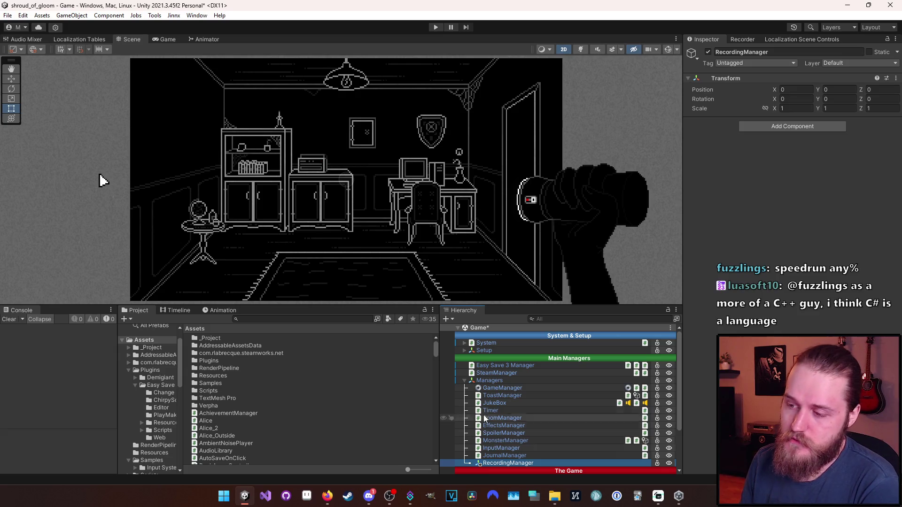
- Expand the System group, select DevTools, and open its DevTools.cs script in Visual Studio
{"action": "left_click", "coordinate": [463, 350]}
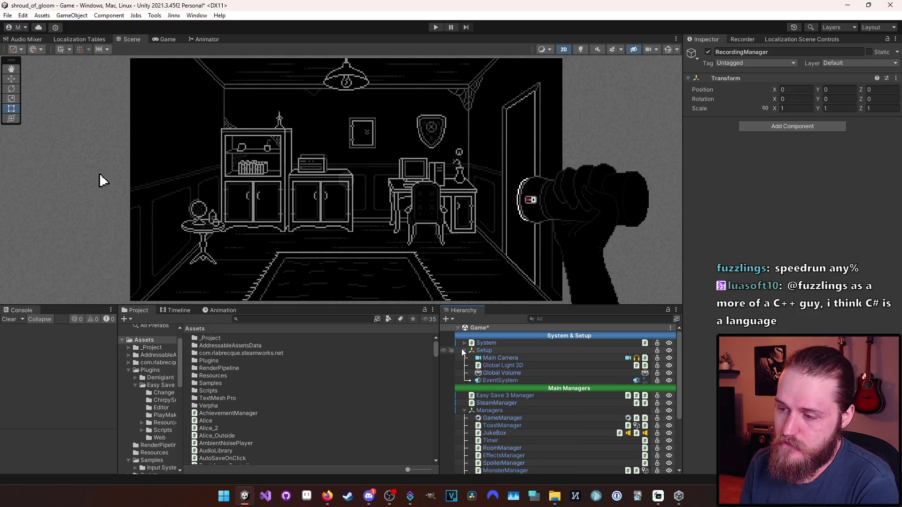
{"action": "left_click", "coordinate": [463, 351]}
{"action": "left_click", "coordinate": [463, 343]}
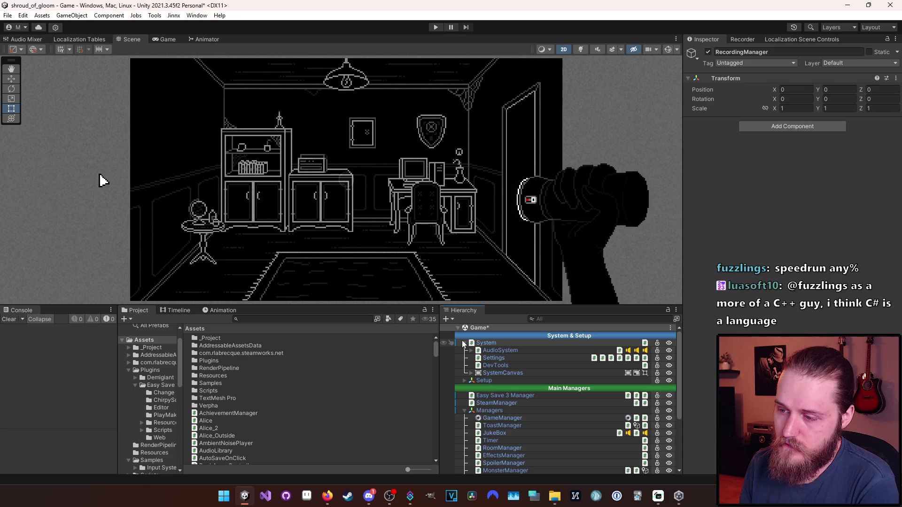
{"action": "left_click", "coordinate": [487, 366]}
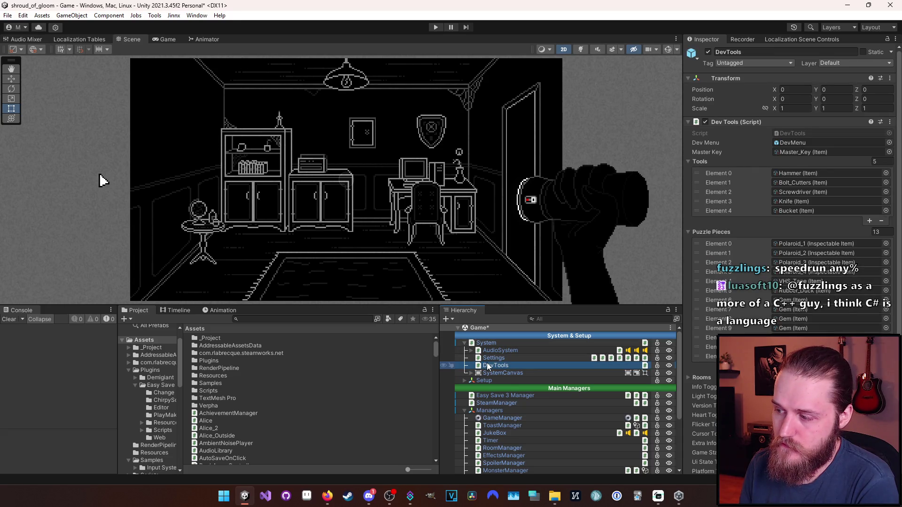
{"action": "left_click", "coordinate": [490, 346]}
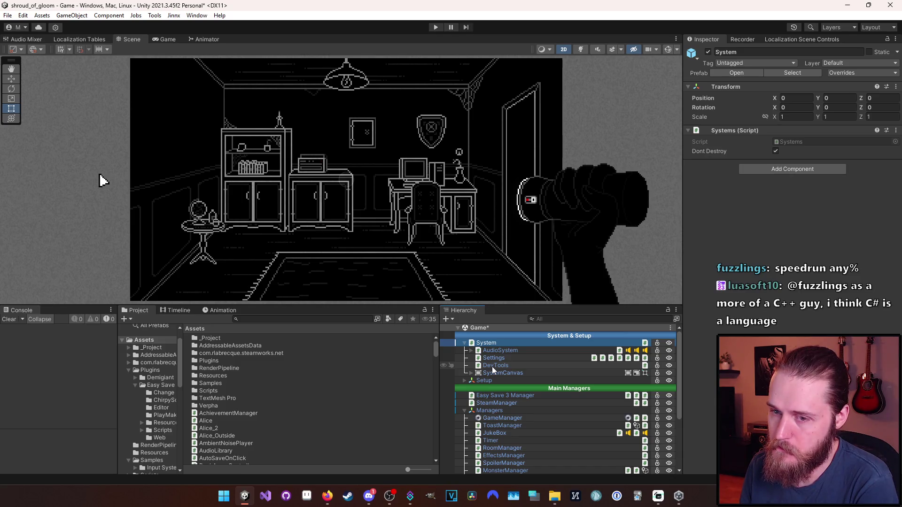
{"action": "left_click", "coordinate": [492, 367]}
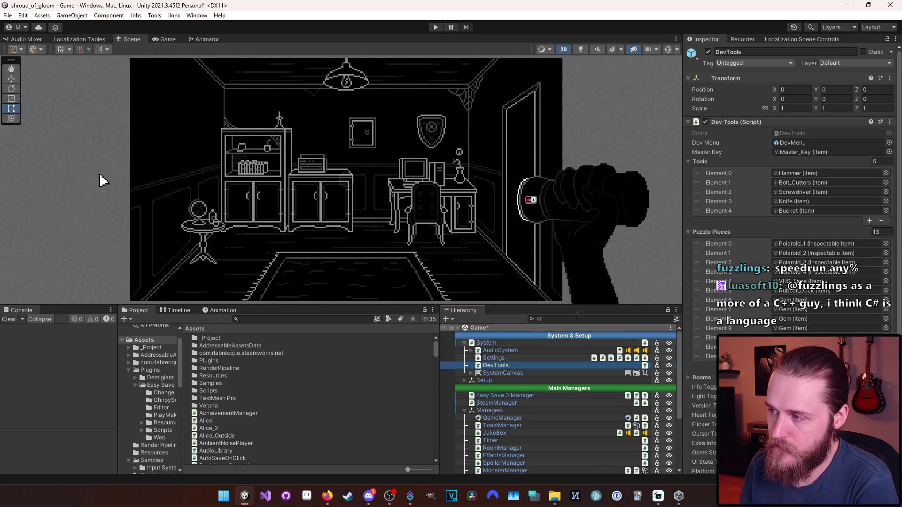
{"action": "double_click", "coordinate": [804, 134]}
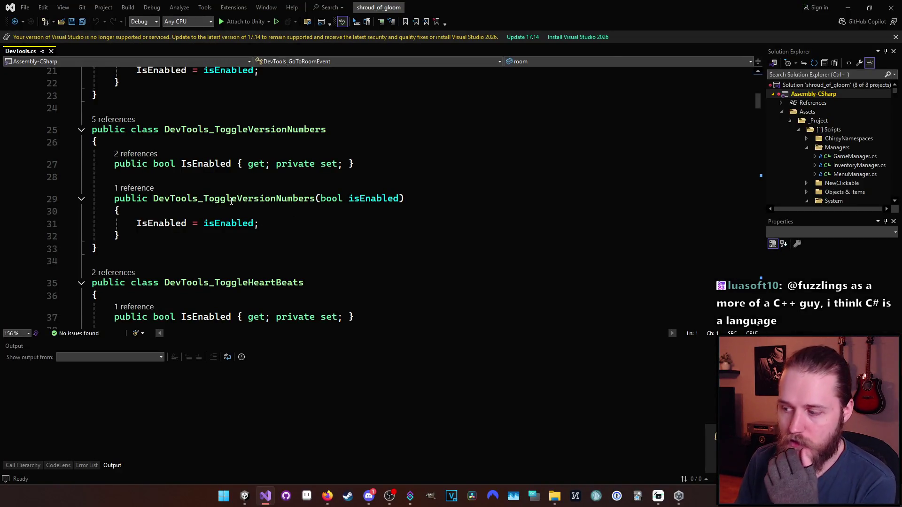
{"action": "mouse_move", "coordinate": [176, 258]}
{"action": "left_mouse_down"}
{"action": "mouse_move", "coordinate": [113, 197]}
{"action": "mouse_move", "coordinate": [92, 131]}
{"action": "left_mouse_up"}
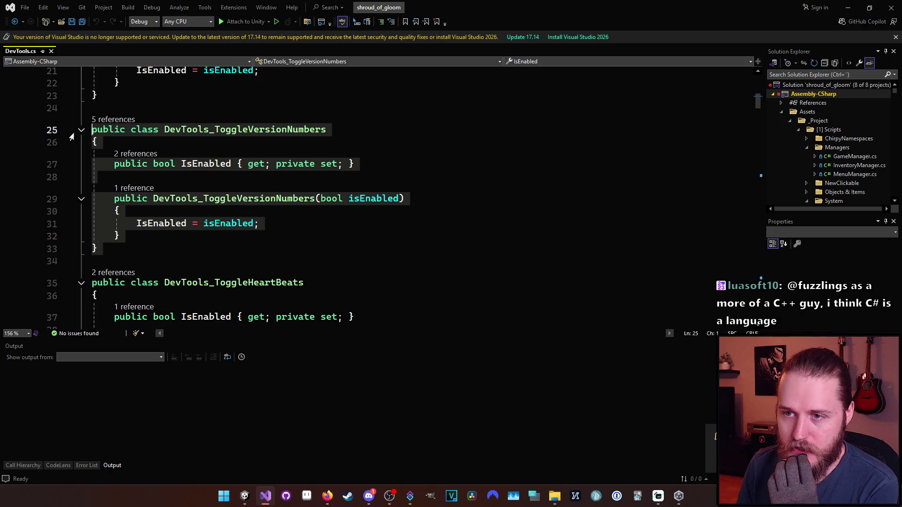
{"action": "left_click", "coordinate": [244, 247]}
{"action": "scroll", "coordinate": [243, 242], "scroll_direction": "up", "scroll_amount": 3}
{"action": "scroll", "coordinate": [243, 243], "scroll_direction": "down", "scroll_amount": 3}
{"action": "scroll", "coordinate": [243, 242], "scroll_direction": "down", "scroll_amount": 2}
{"action": "scroll", "coordinate": [212, 230], "scroll_direction": "up", "scroll_amount": 3}
{"action": "scroll", "coordinate": [177, 219], "scroll_direction": "down", "scroll_amount": 3}
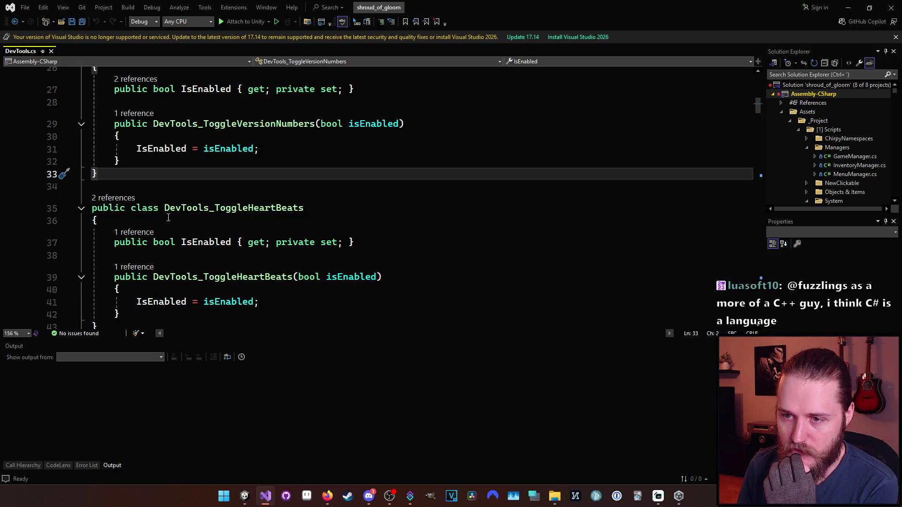
{"action": "left_click_drag", "start_coordinate": [225, 302], "coordinate": [91, 208]}
{"action": "scroll", "coordinate": [244, 228], "scroll_direction": "down", "scroll_amount": 1}
{"action": "scroll", "coordinate": [245, 227], "scroll_direction": "up", "scroll_amount": 1}
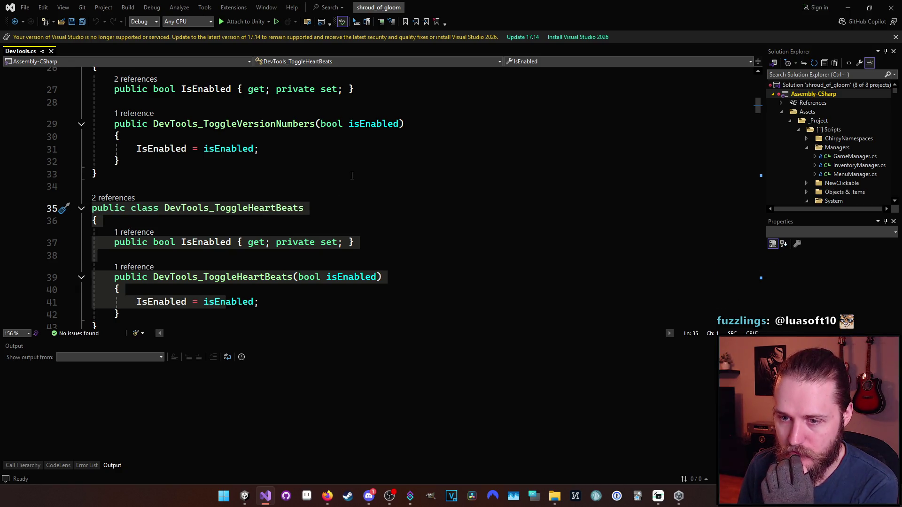
{"action": "scroll", "coordinate": [192, 288], "scroll_direction": "down", "scroll_amount": 1}
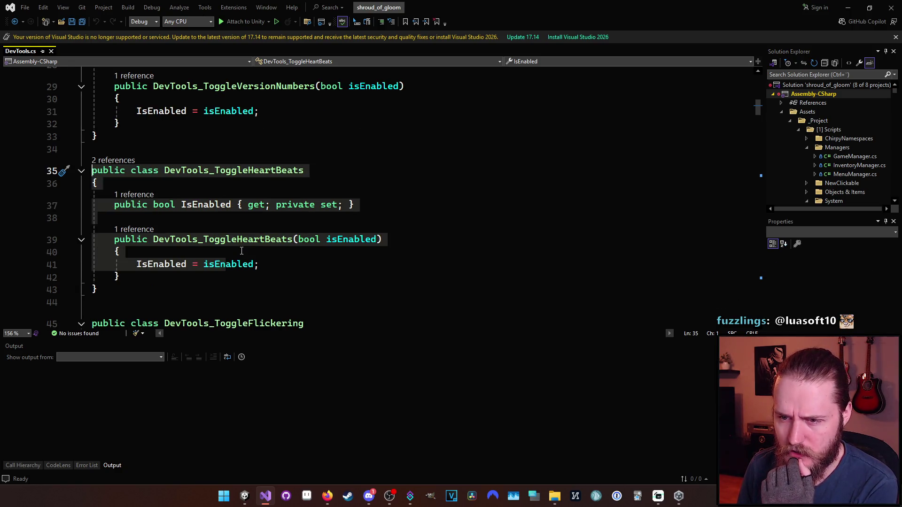
{"action": "left_click", "coordinate": [180, 282]}
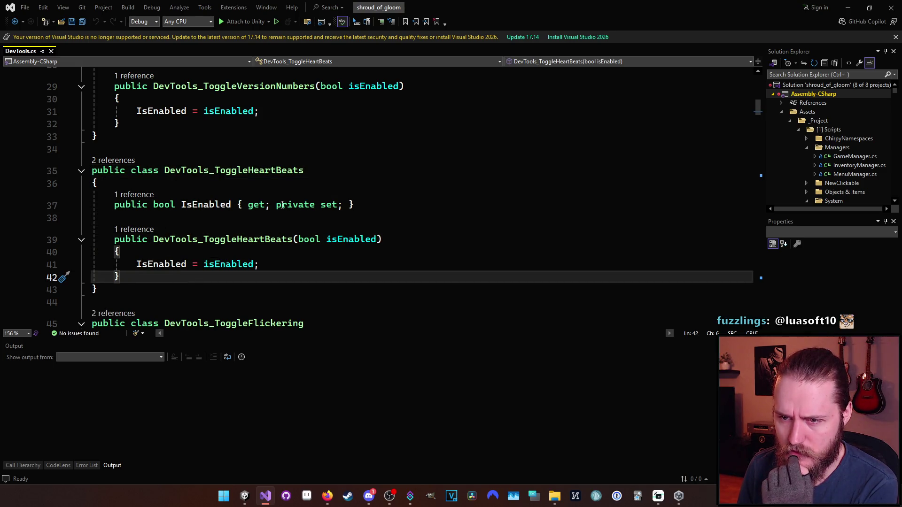
{"action": "double_click", "coordinate": [218, 170]}
{"action": "scroll", "coordinate": [282, 212], "scroll_direction": "down", "scroll_amount": 20}
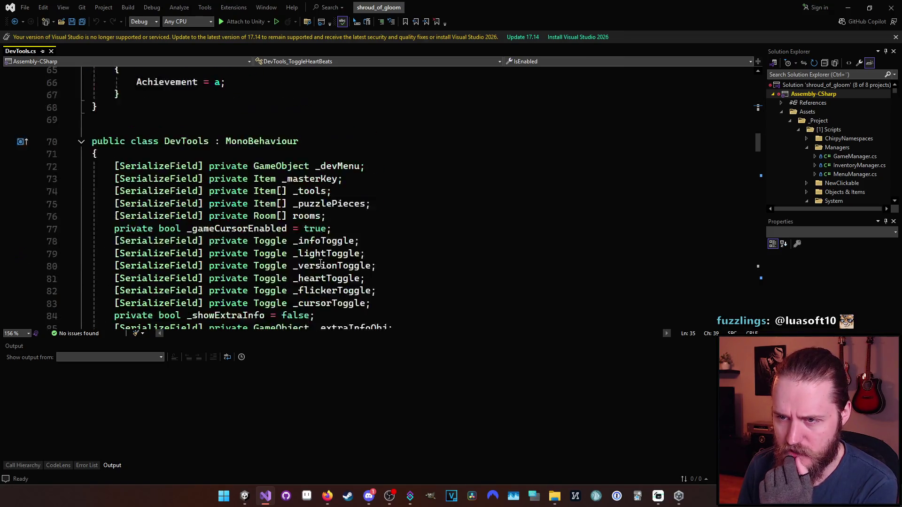
{"action": "scroll", "coordinate": [324, 259], "scroll_direction": "down", "scroll_amount": 18}
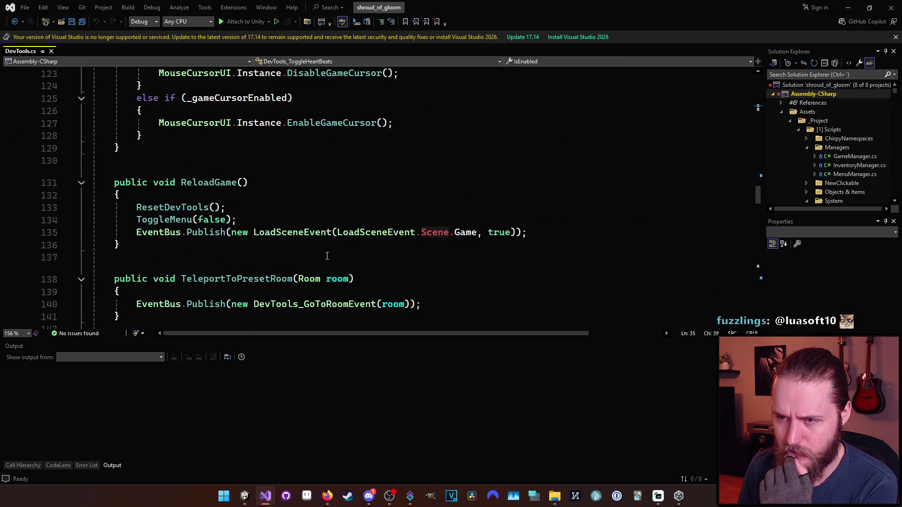
{"action": "scroll", "coordinate": [327, 256], "scroll_direction": "down", "scroll_amount": 5}
{"action": "scroll", "coordinate": [327, 256], "scroll_direction": "down", "scroll_amount": 5}
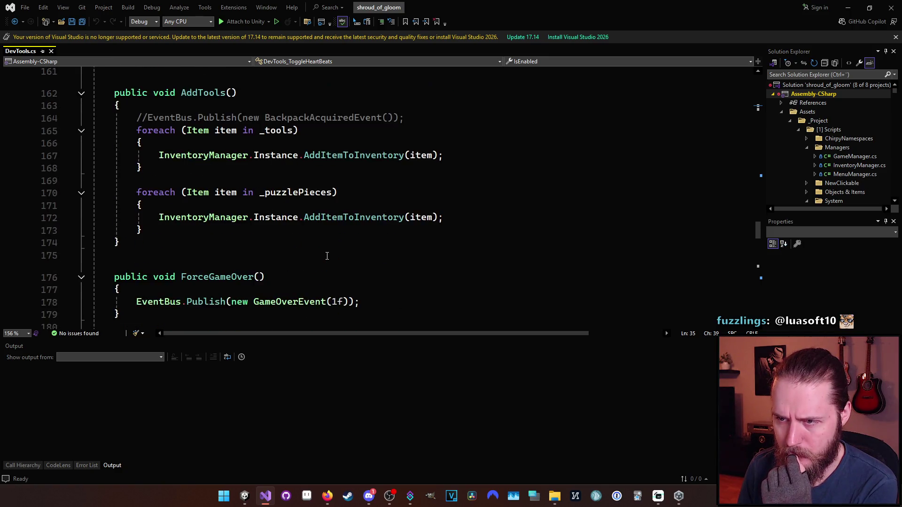
{"action": "scroll", "coordinate": [327, 256], "scroll_direction": "down", "scroll_amount": 6}
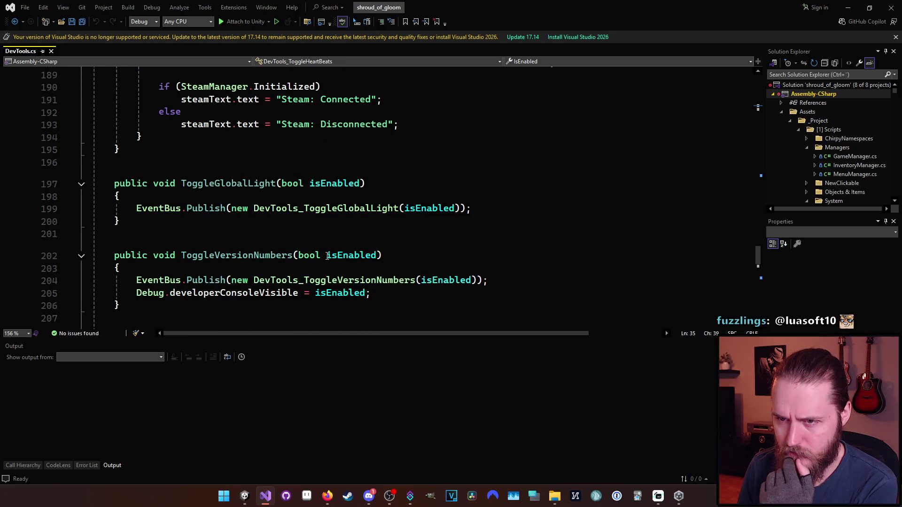
{"action": "scroll", "coordinate": [327, 256], "scroll_direction": "down", "scroll_amount": 5}
{"action": "scroll", "coordinate": [327, 256], "scroll_direction": "up", "scroll_amount": 8}
{"action": "scroll", "coordinate": [437, 240], "scroll_direction": "down", "scroll_amount": 7}
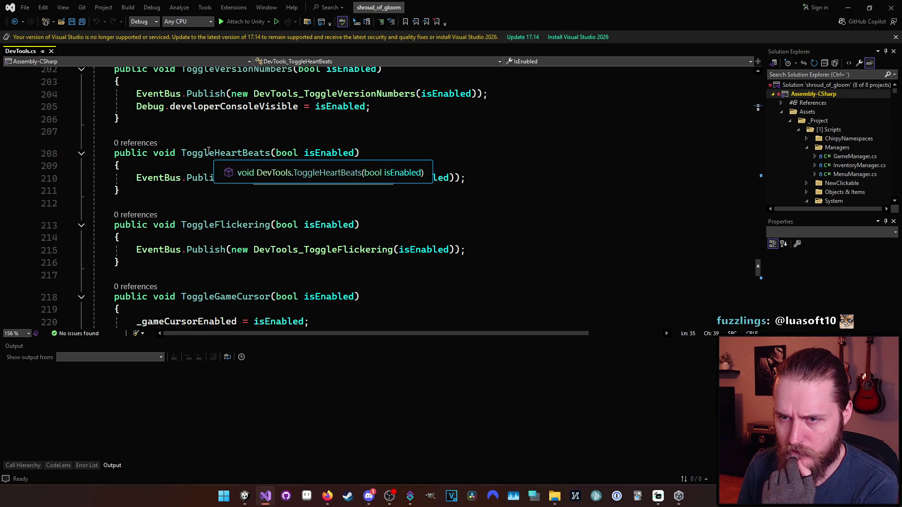
{"action": "left_click", "coordinate": [270, 153]}
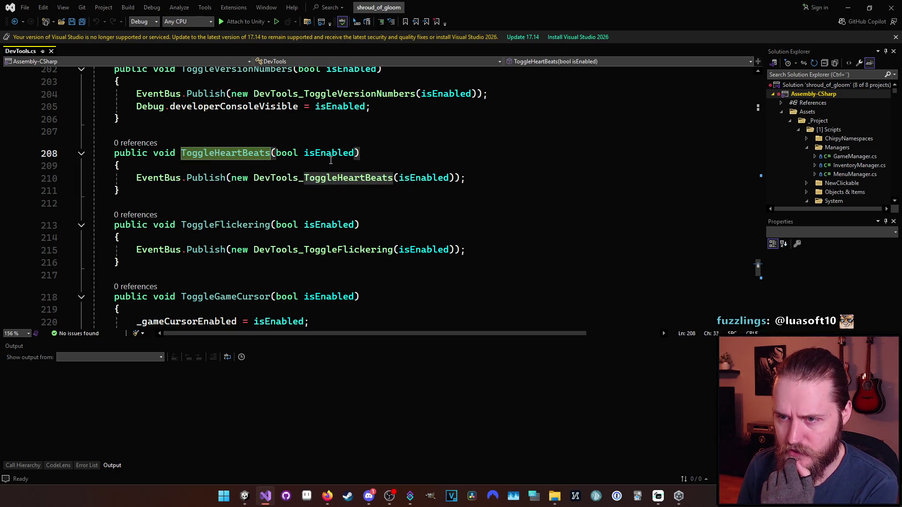
{"action": "left_click", "coordinate": [816, 74]}
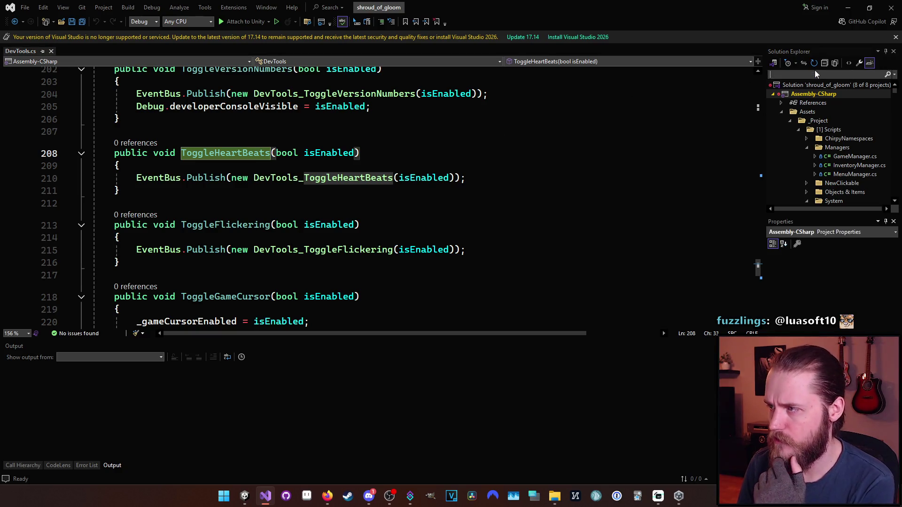
- Search Solution Explorer for 'jukebox', 'hear', then 'player', and open AmbientNoisePlayer.cs
{"action": "type", "text": "jukebiox"}
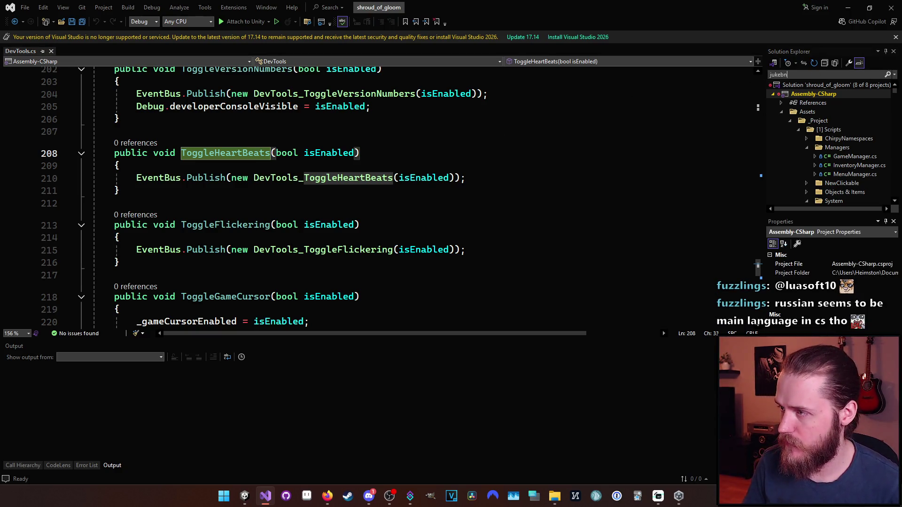
{"action": "key", "text": "BackSpace"}
{"action": "key", "text": "BackSpace"}
{"action": "key", "text": "BackSpace"}
{"action": "type", "text": "ox"}
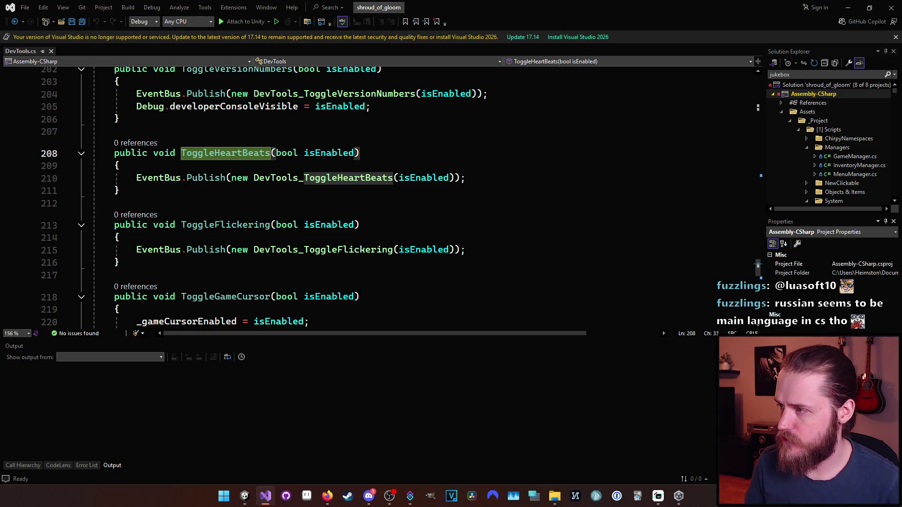
{"action": "key", "text": "ctrl+a"}
{"action": "key", "text": "BackSpace"}
{"action": "type", "text": "hear"}
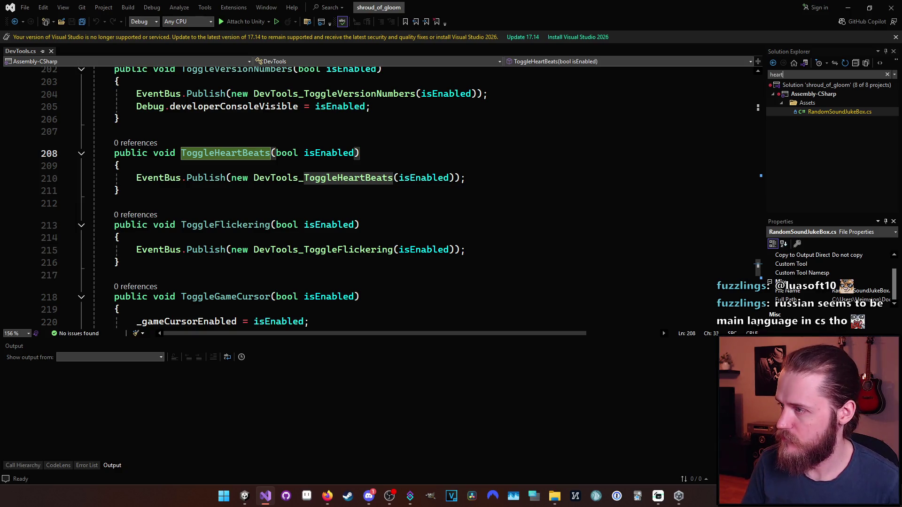
{"action": "key", "text": "ctrl+a"}
{"action": "key", "text": "BackSpace"}
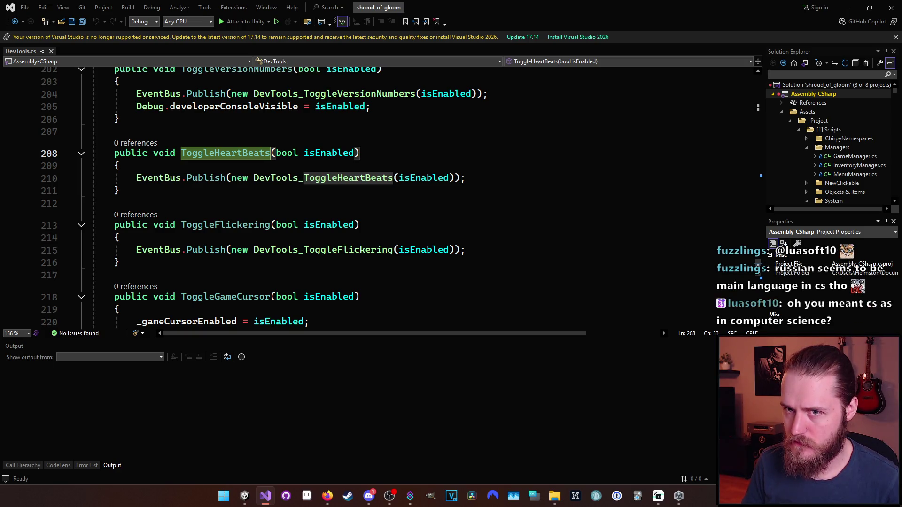
{"action": "type", "text": "player"}
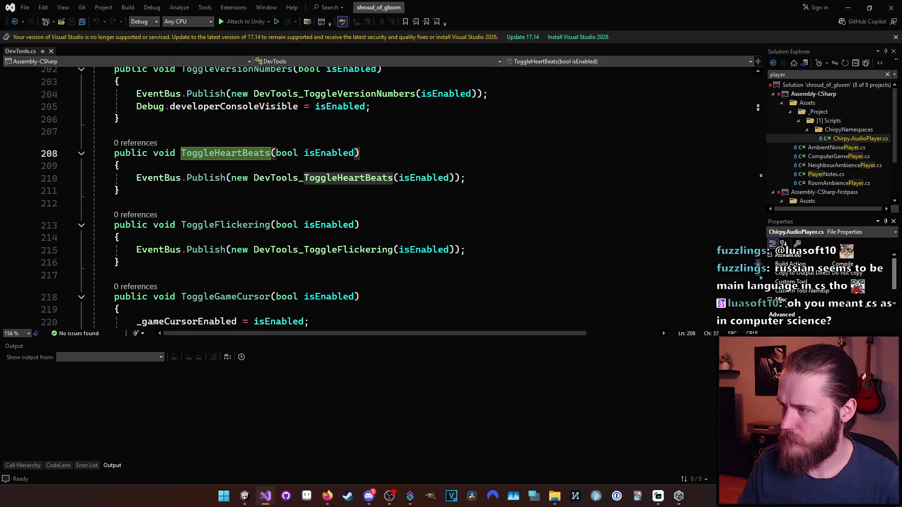
{"action": "double_click", "coordinate": [838, 147]}
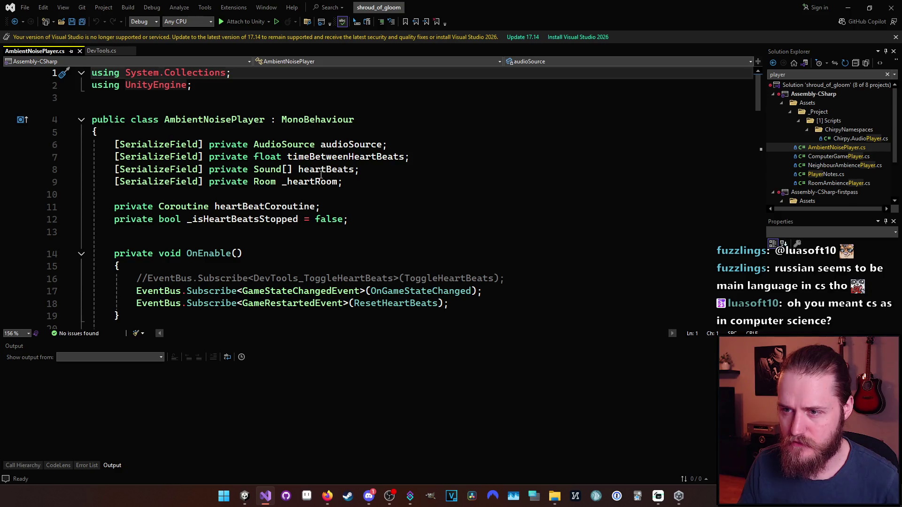
- Scroll AmbientNoisePlayer.cs down to the heartbeat methods, then bring the Unity editor to the front
{"action": "scroll", "coordinate": [482, 206], "scroll_direction": "down", "scroll_amount": 7}
{"action": "key", "text": "alt+Tab"}
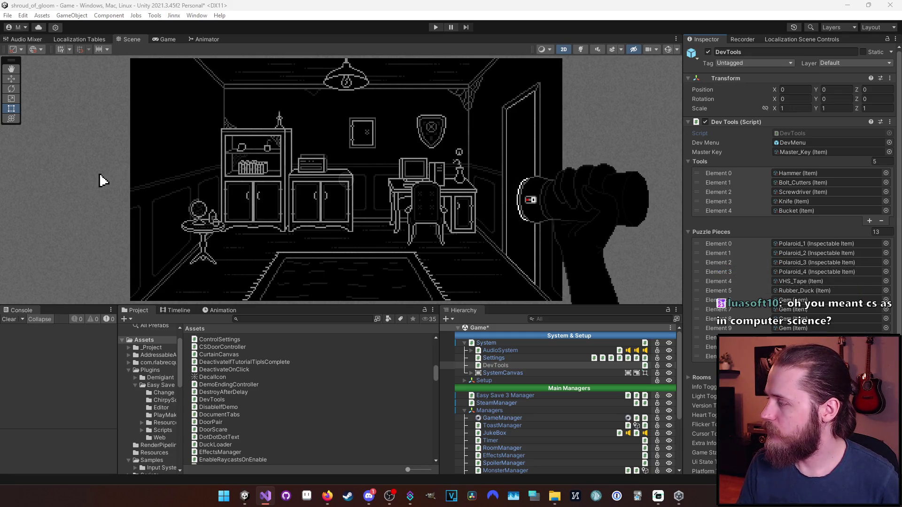
- Uncomment the DevTools_ToggleHeartBeats subscribe (line 16) and unsubscribe (line 23) lines
{"action": "key", "text": "alt+Tab"}
{"action": "left_click", "coordinate": [213, 147]}
{"action": "key", "text": "BackSpace"}
{"action": "key", "text": "BackSpace"}
{"action": "left_click", "coordinate": [214, 243]}
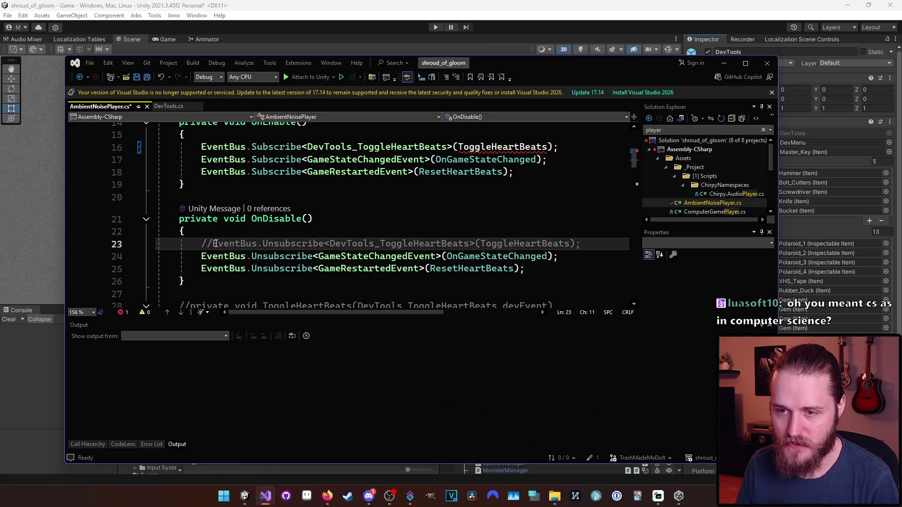
{"action": "key", "text": "BackSpace"}
{"action": "key", "text": "BackSpace"}
- Uncomment the ToggleHeartBeats handler on lines 28–31 with Ctrl+K,U
{"action": "key", "text": "ctrl+Tab"}
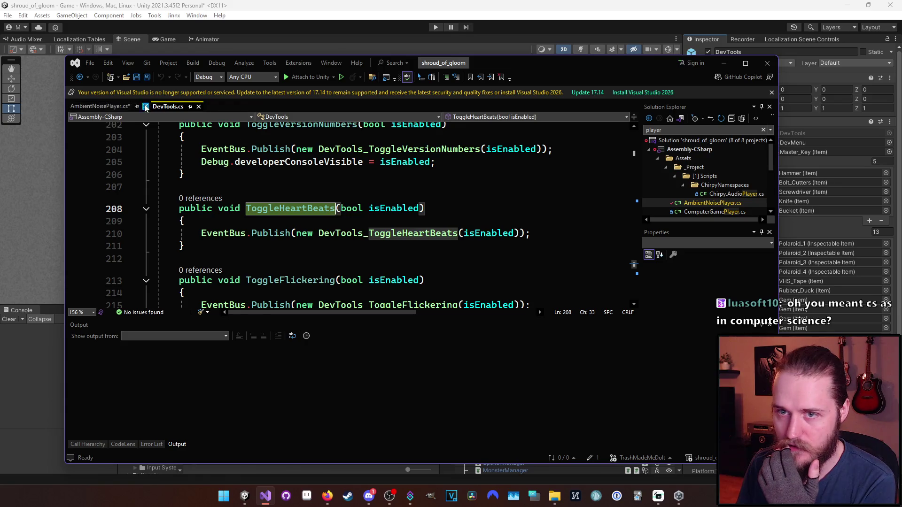
{"action": "left_click", "coordinate": [101, 106]}
{"action": "scroll", "coordinate": [404, 193], "scroll_direction": "down", "scroll_amount": 1}
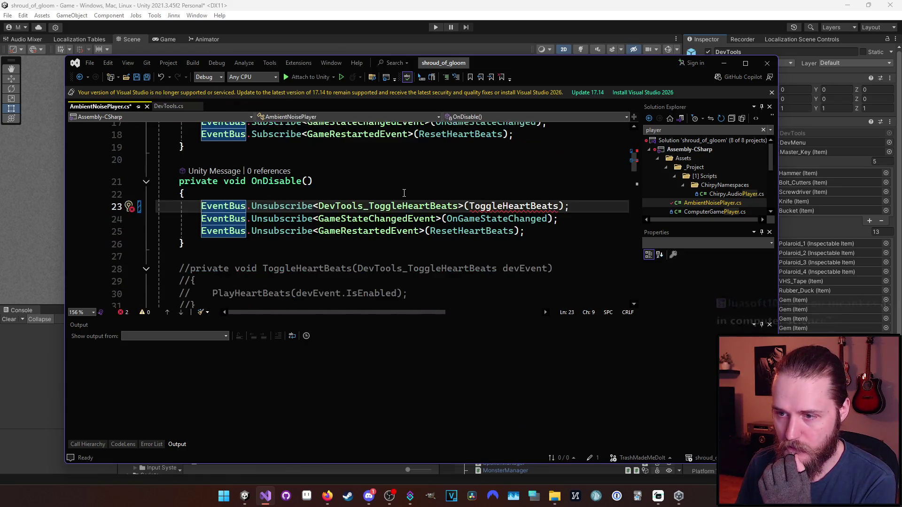
{"action": "scroll", "coordinate": [404, 193], "scroll_direction": "down", "scroll_amount": 1}
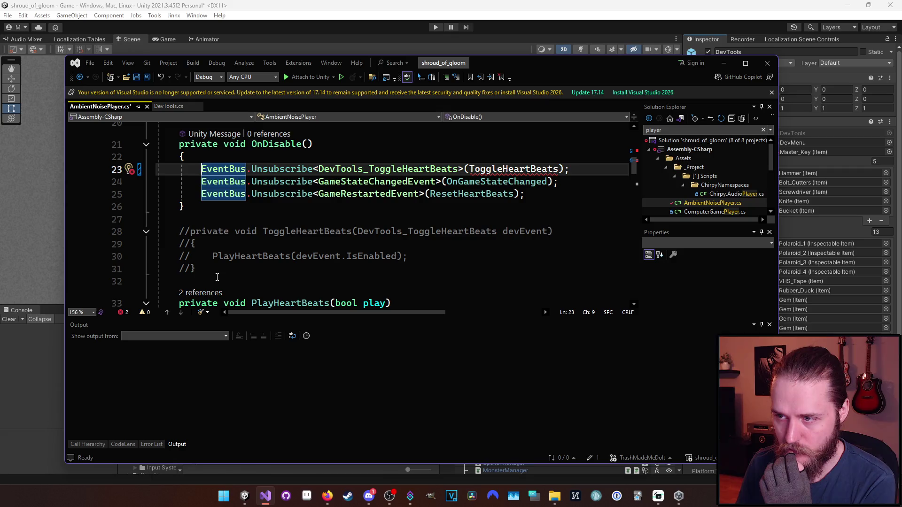
{"action": "mouse_move", "coordinate": [195, 269]}
{"action": "left_mouse_down"}
{"action": "mouse_move", "coordinate": [180, 256]}
{"action": "mouse_move", "coordinate": [180, 236]}
{"action": "left_mouse_up"}
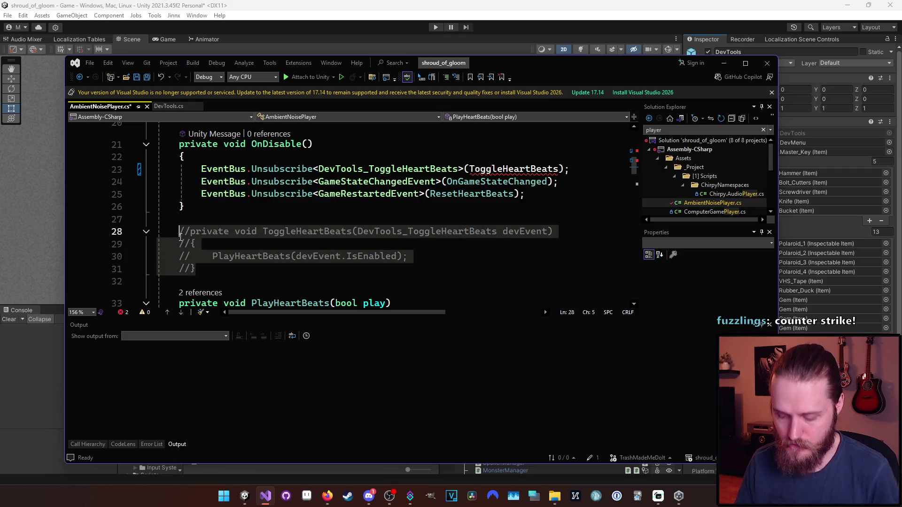
{"action": "key", "text": "ctrl+k"}
{"action": "key", "text": "ctrl+u"}
- Replace the handler's PlayHeartBeats(IsEnabled) call with StopHeartBeats() and save AmbientNoisePlayer.cs
{"action": "key", "text": "Right"}
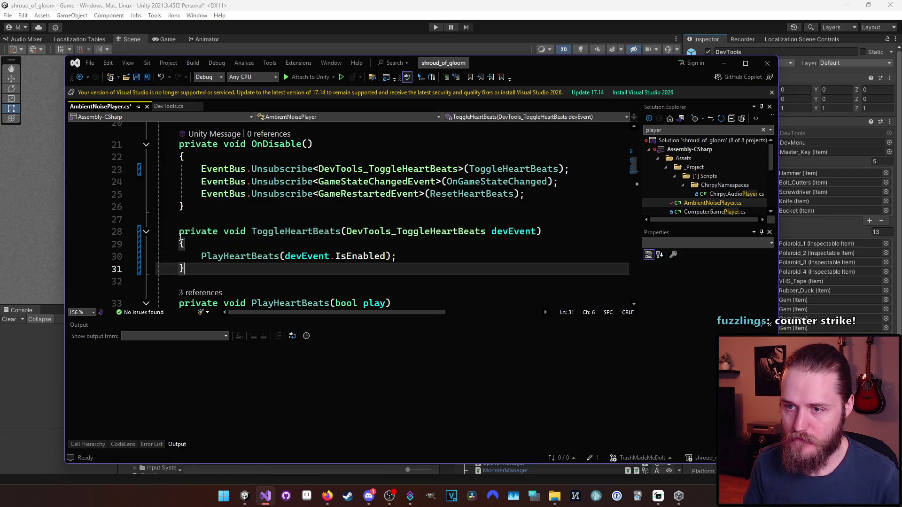
{"action": "key", "text": "Up"}
{"action": "key", "text": "ctrl+Right"}
{"action": "key", "text": "ctrl+Right"}
{"action": "key", "text": "ctrl+Right"}
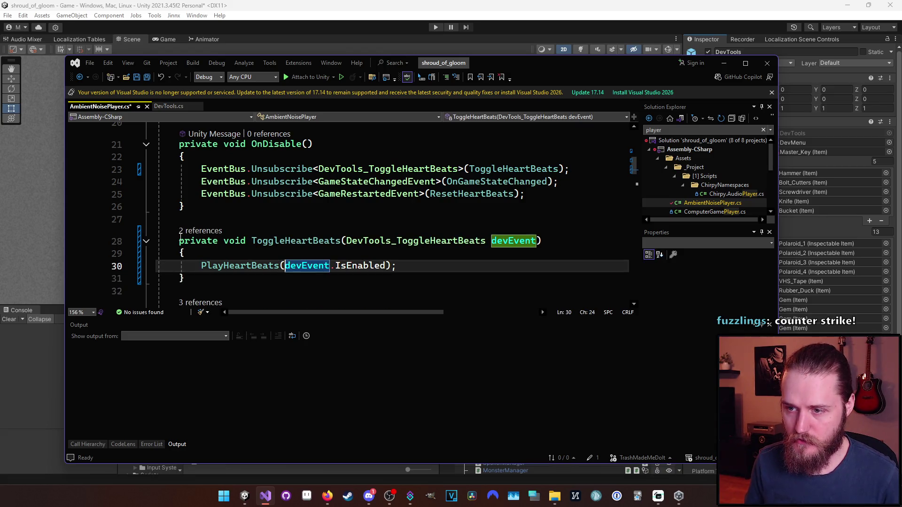
{"action": "key", "text": "ctrl+Right"}
{"action": "key", "text": "Delete"}
{"action": "key", "text": "Delete"}
{"action": "key", "text": "Delete"}
{"action": "key", "text": "ctrl+BackSpace"}
{"action": "key", "text": "ctrl+BackSpace"}
{"action": "key", "text": "ctrl+BackSpace"}
{"action": "type", "text": "StopH"}
{"action": "key", "text": "Tab"}
{"action": "type", "text": "()"}
{"action": "key", "text": "ctrl+s"}
- In DevTools.cs, start a new 'public void' method after ClearAchievements
{"action": "left_click", "coordinate": [165, 107]}
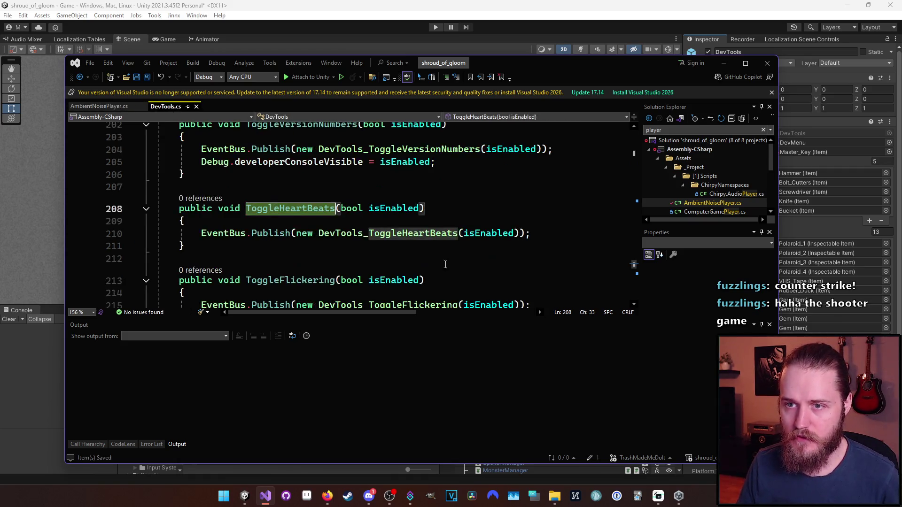
{"action": "scroll", "coordinate": [405, 254], "scroll_direction": "down", "scroll_amount": 2}
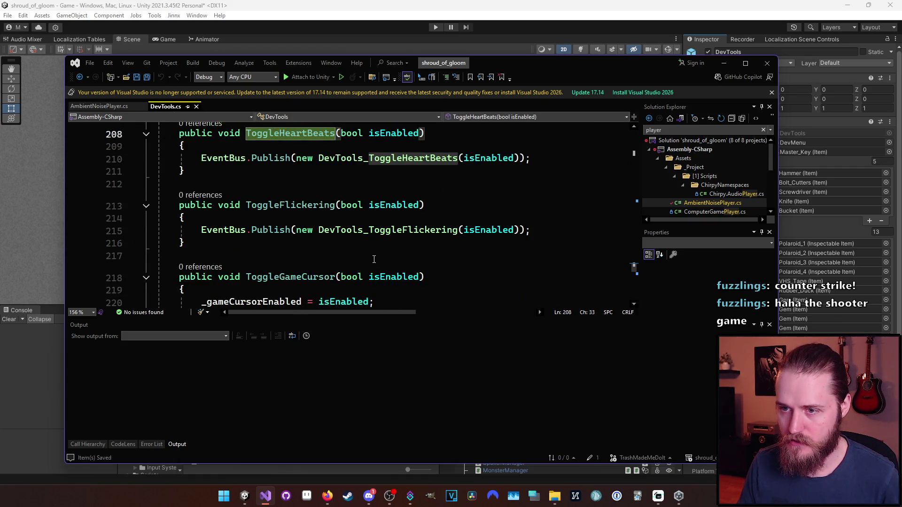
{"action": "left_click_drag", "start_coordinate": [634, 268], "coordinate": [633, 302]}
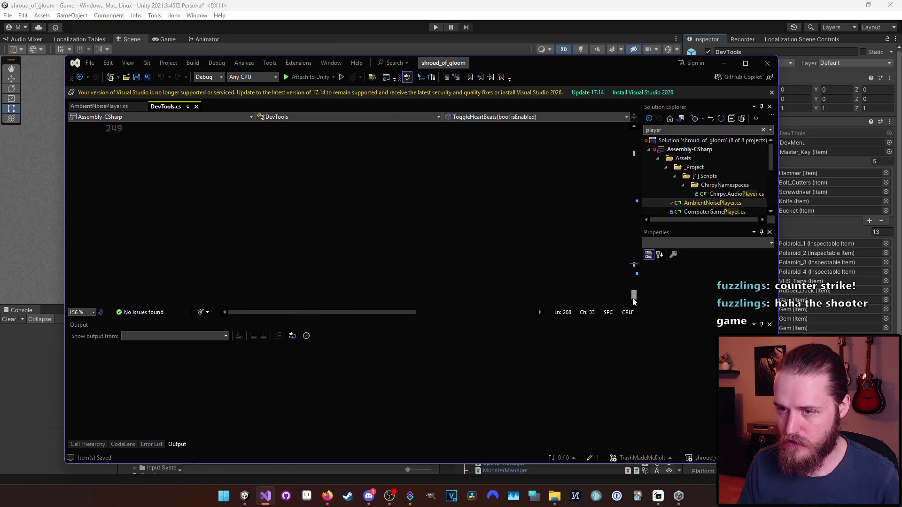
{"action": "scroll", "coordinate": [366, 254], "scroll_direction": "up", "scroll_amount": 3}
{"action": "scroll", "coordinate": [366, 253], "scroll_direction": "down", "scroll_amount": 1}
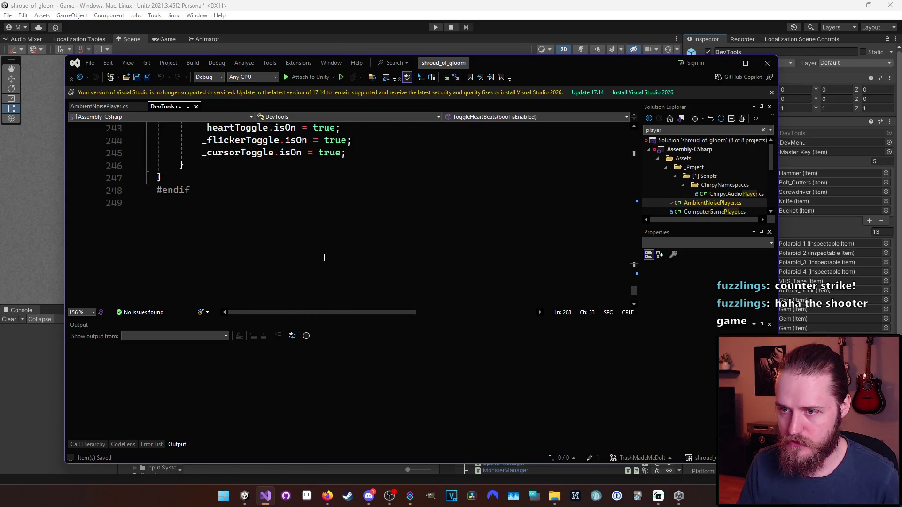
{"action": "scroll", "coordinate": [300, 256], "scroll_direction": "up", "scroll_amount": 4}
{"action": "scroll", "coordinate": [220, 262], "scroll_direction": "down", "scroll_amount": 3}
{"action": "left_click", "coordinate": [338, 143]}
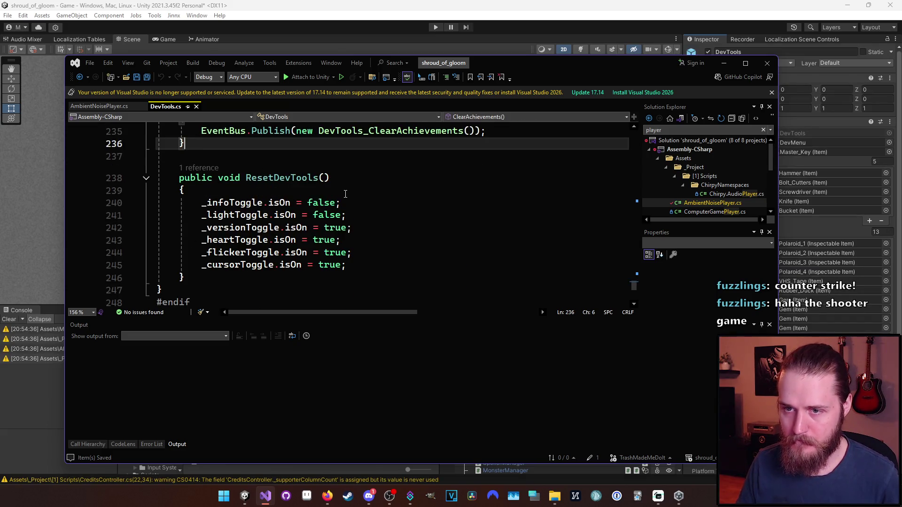
{"action": "key", "text": "Return"}
{"action": "key", "text": "Return"}
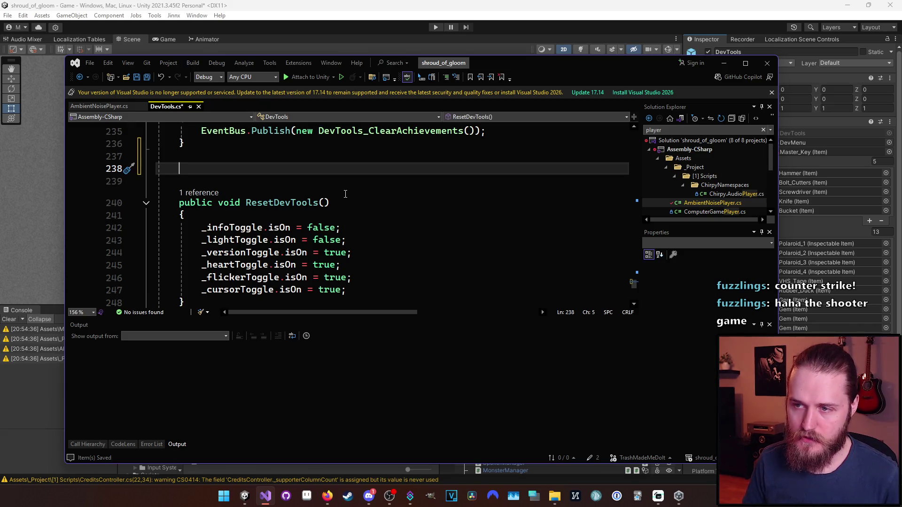
{"action": "type", "text": "public"}
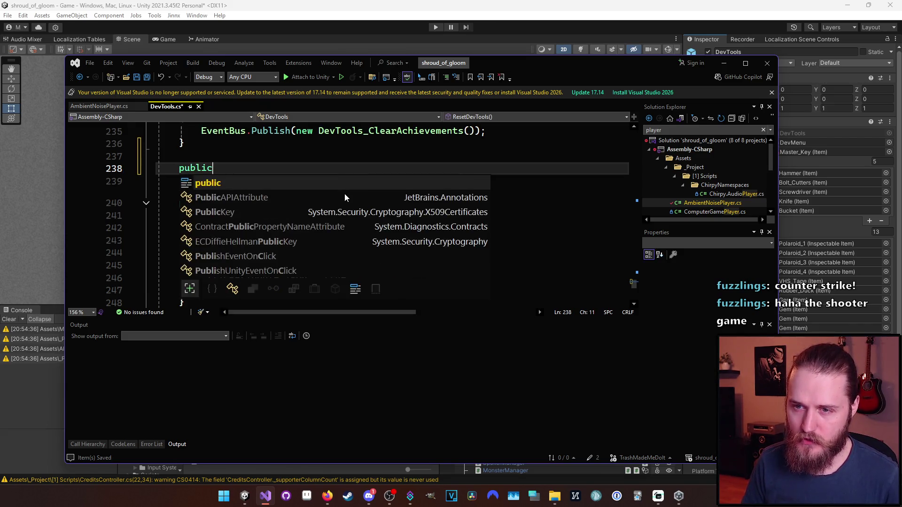
{"action": "type", "text": " void"}
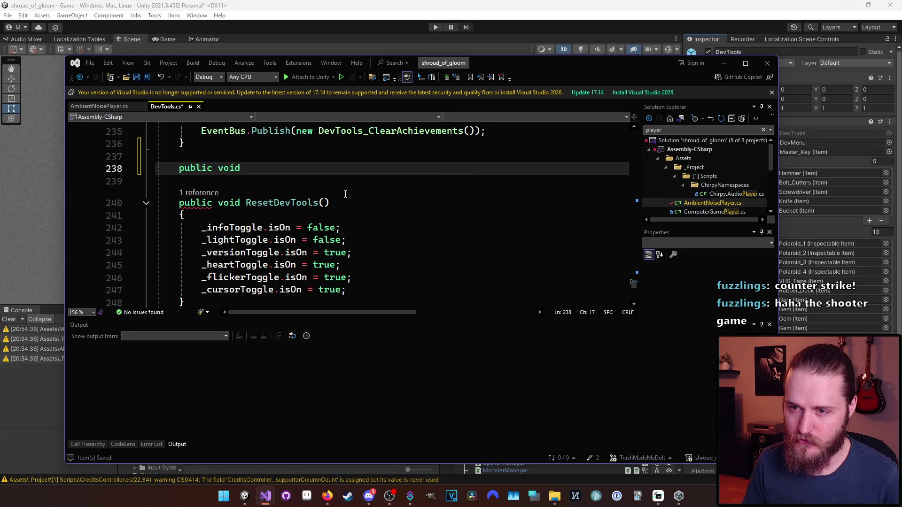
- Maximize the editor and name the method ToggleRecordingMode(), with an empty { } body
{"action": "left_click", "coordinate": [753, 64]}
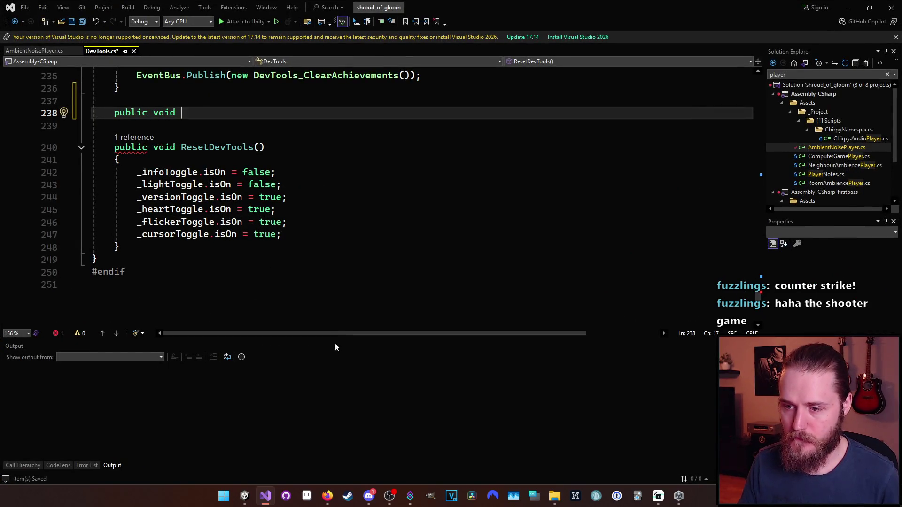
{"action": "left_click_drag", "start_coordinate": [338, 339], "coordinate": [336, 392]}
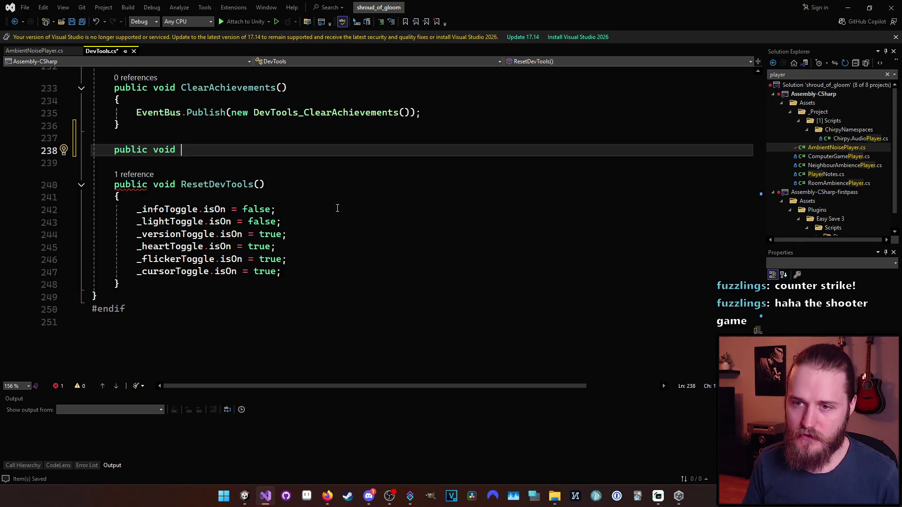
{"action": "type", "text": "Enable"}
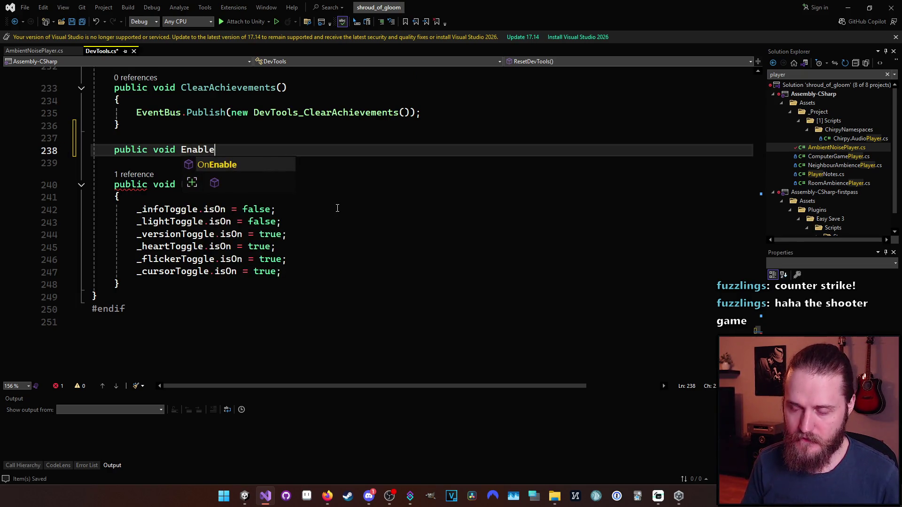
{"action": "type", "text": "RecordingM"}
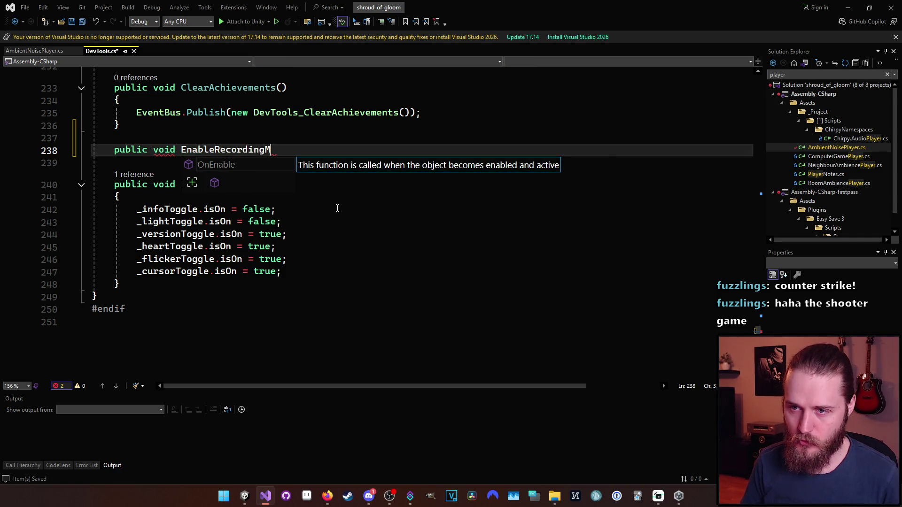
{"action": "type", "text": "ode()"}
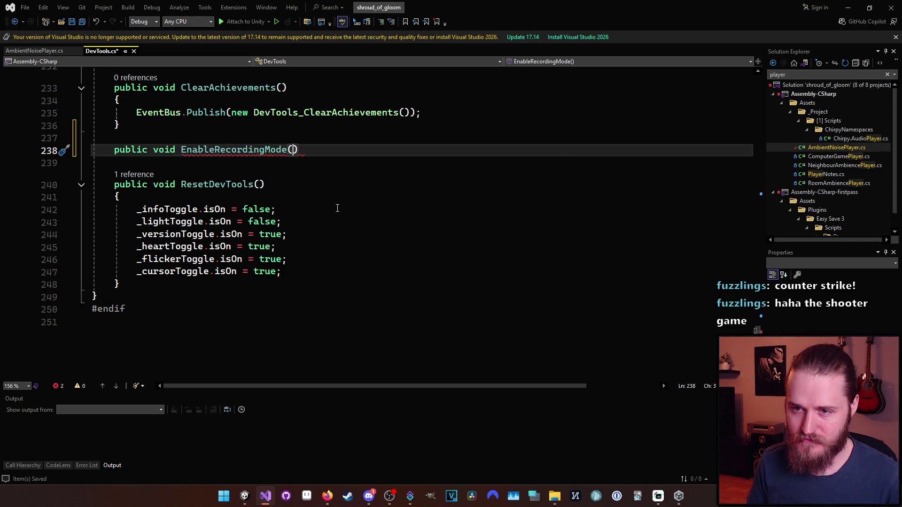
{"action": "key", "text": "ctrl+shift+Left"}
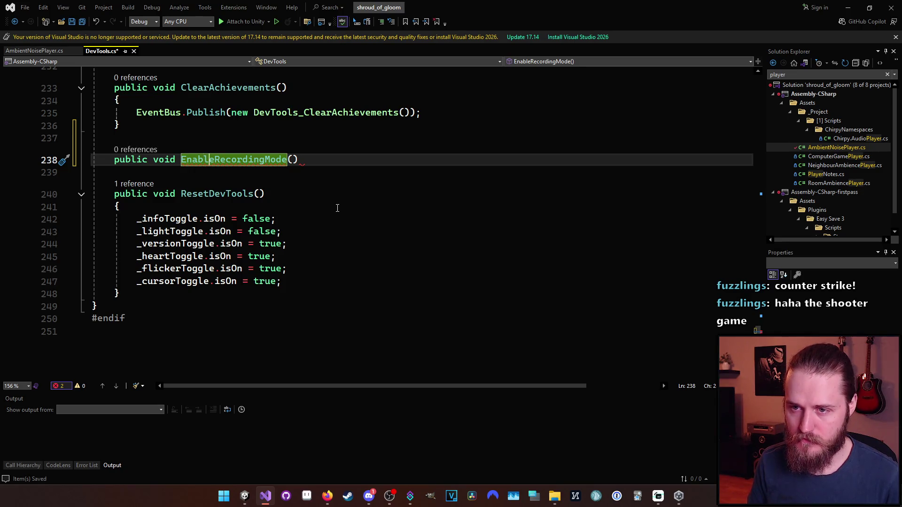
{"action": "key", "text": "Left"}
{"action": "key", "text": "Delete"}
{"action": "key", "text": "Delete"}
{"action": "key", "text": "Delete"}
{"action": "type", "text": "Toggle"}
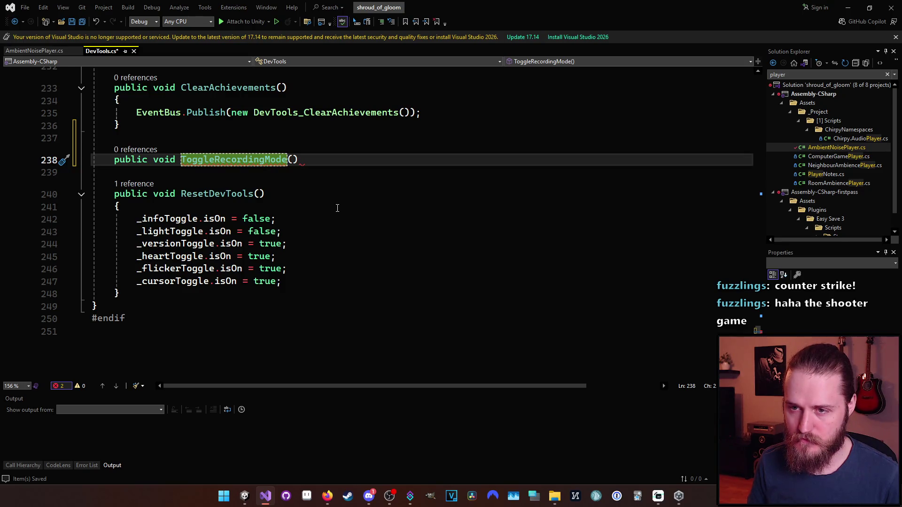
{"action": "key", "text": "End"}
{"action": "key", "text": "Return"}
{"action": "type", "text": "{"}
{"action": "key", "text": "Return"}
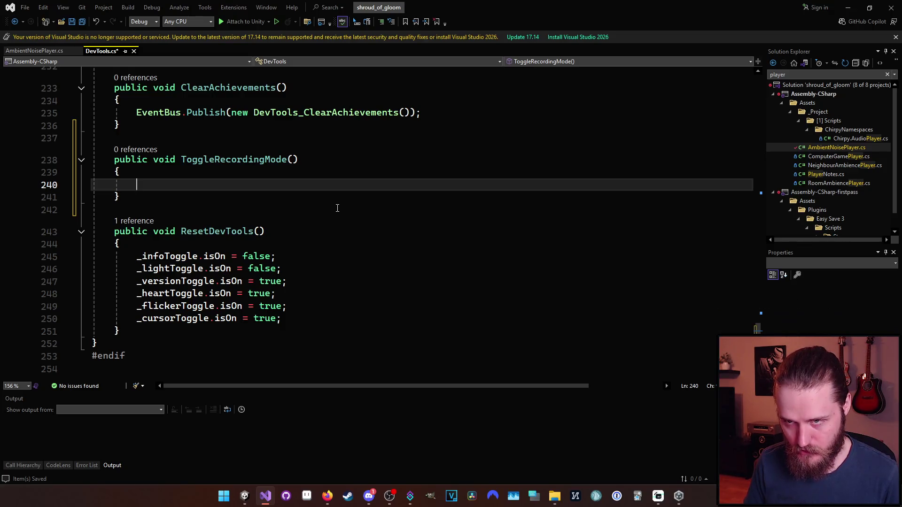
- Scroll back up and return to the AmbientNoisePlayer.cs file
{"action": "scroll", "coordinate": [310, 248], "scroll_direction": "up", "scroll_amount": 1}
{"action": "scroll", "coordinate": [310, 248], "scroll_direction": "up", "scroll_amount": 1}
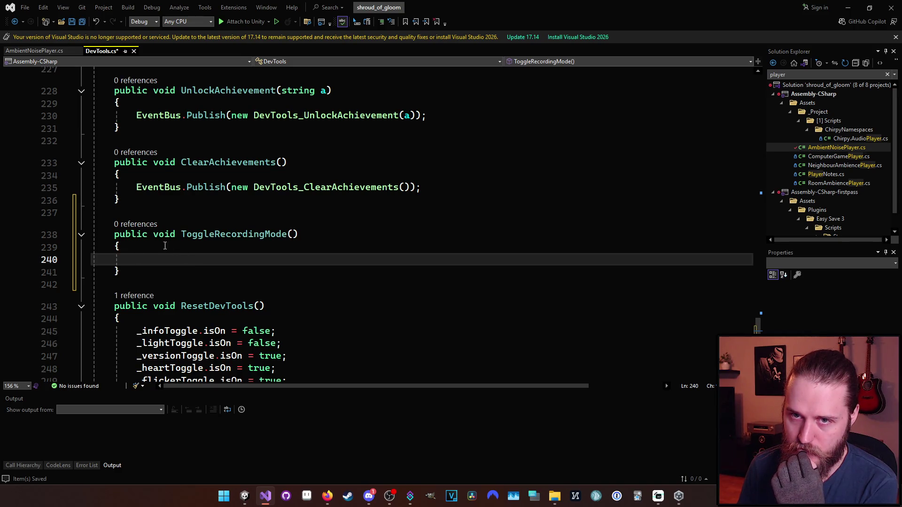
{"action": "left_click", "coordinate": [26, 50]}
- Add a new line above StopHeartBeats() in ToggleHeartBeats, first typing a DevTools_ToggleHeartBeats reference
{"action": "scroll", "coordinate": [217, 254], "scroll_direction": "up", "scroll_amount": 2}
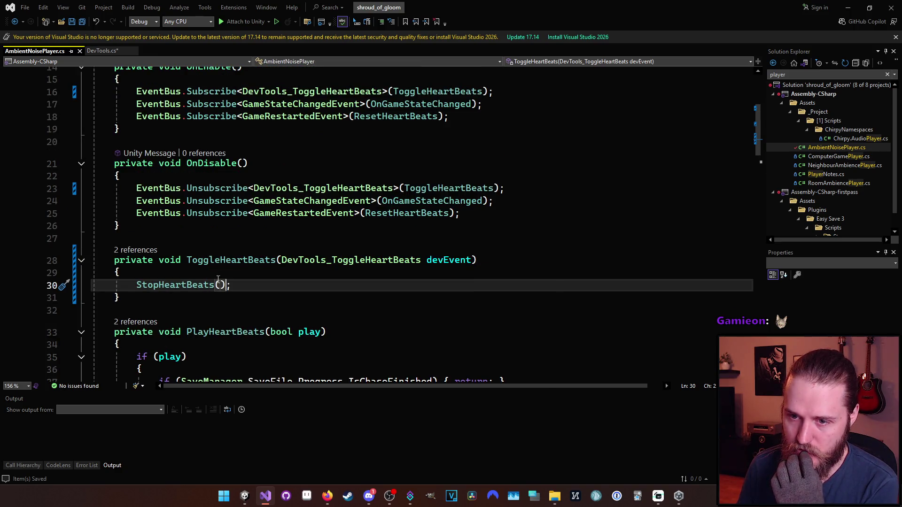
{"action": "scroll", "coordinate": [150, 287], "scroll_direction": "up", "scroll_amount": 1}
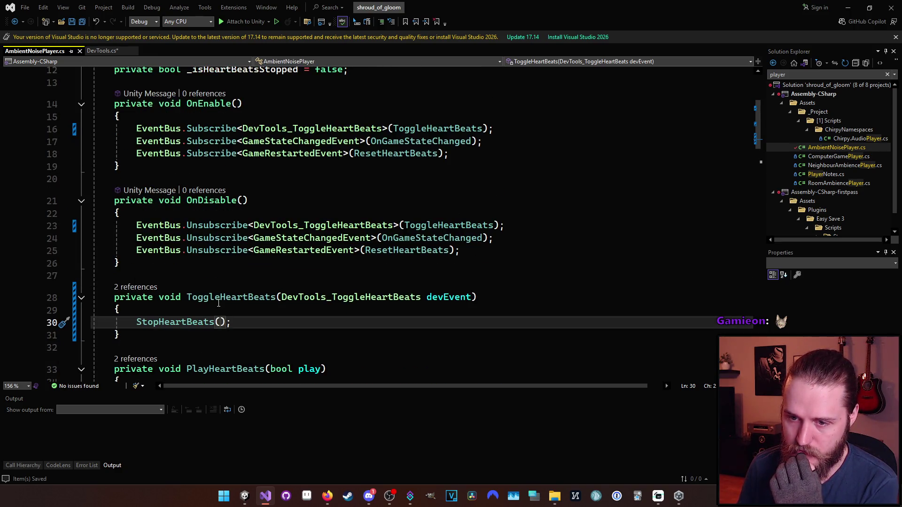
{"action": "scroll", "coordinate": [165, 331], "scroll_direction": "up", "scroll_amount": 1}
{"action": "scroll", "coordinate": [165, 331], "scroll_direction": "down", "scroll_amount": 1}
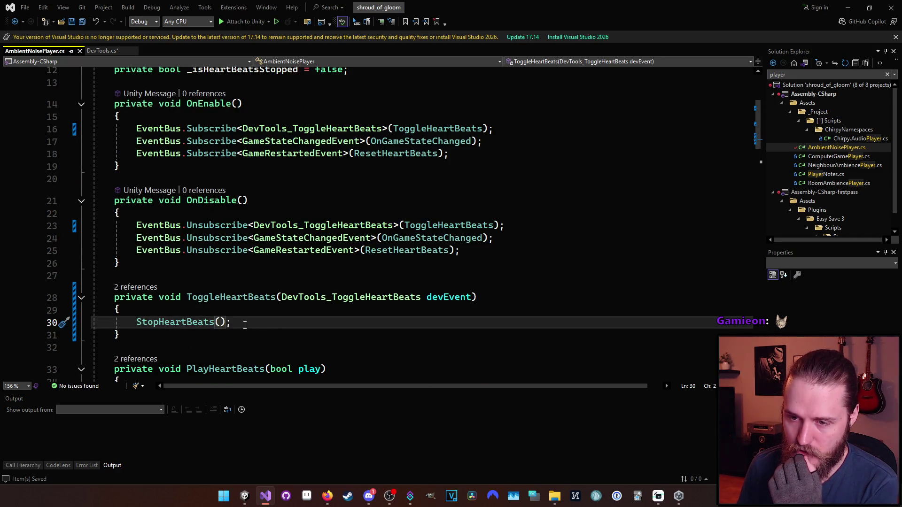
{"action": "left_click", "coordinate": [231, 313]}
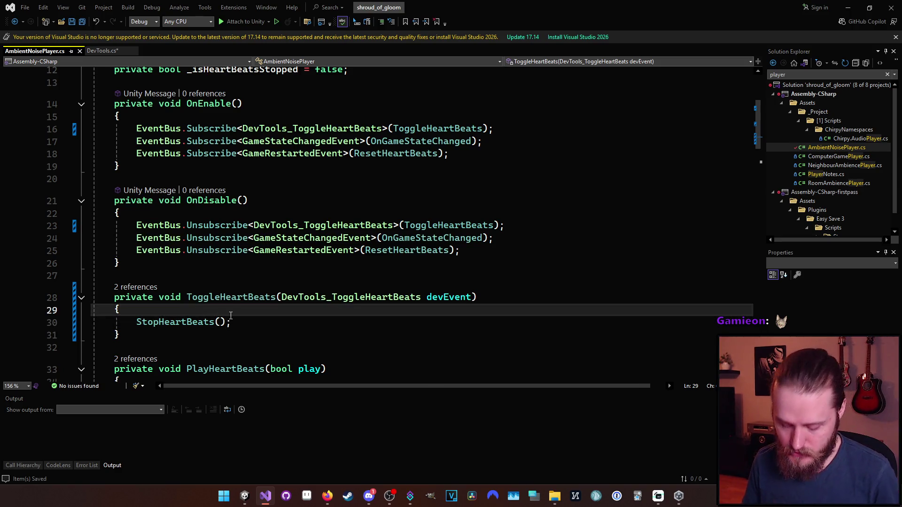
{"action": "key", "text": "Return"}
{"action": "type", "text": "devEvent."}
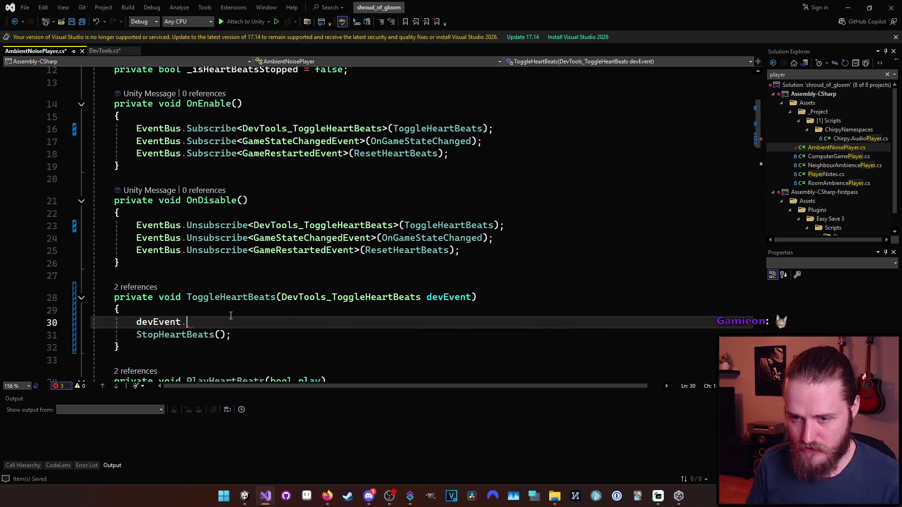
{"action": "key", "text": "ctrl+BackSpace"}
{"action": "key", "text": "ctrl+BackSpace"}
{"action": "type", "text": "DevToo"}
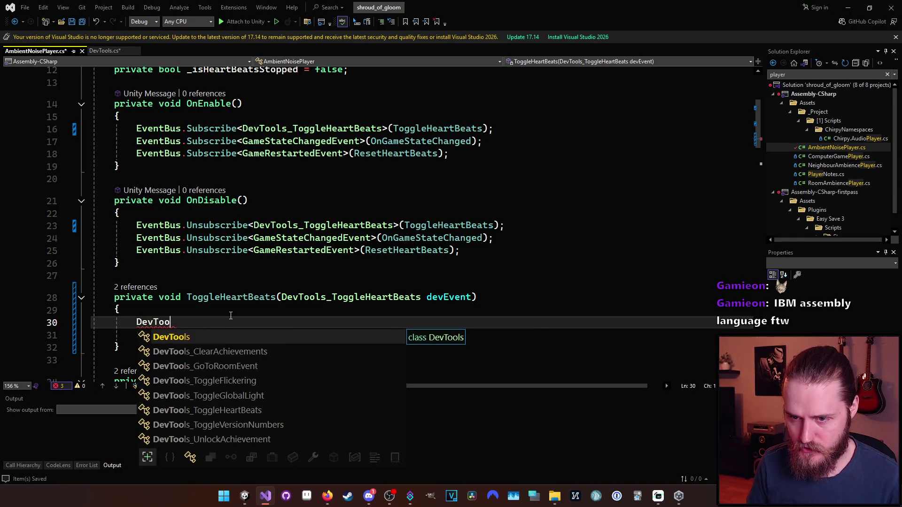
{"action": "key", "text": "Tab"}
{"action": "type", "text": "_ToggleHeartBeats."}
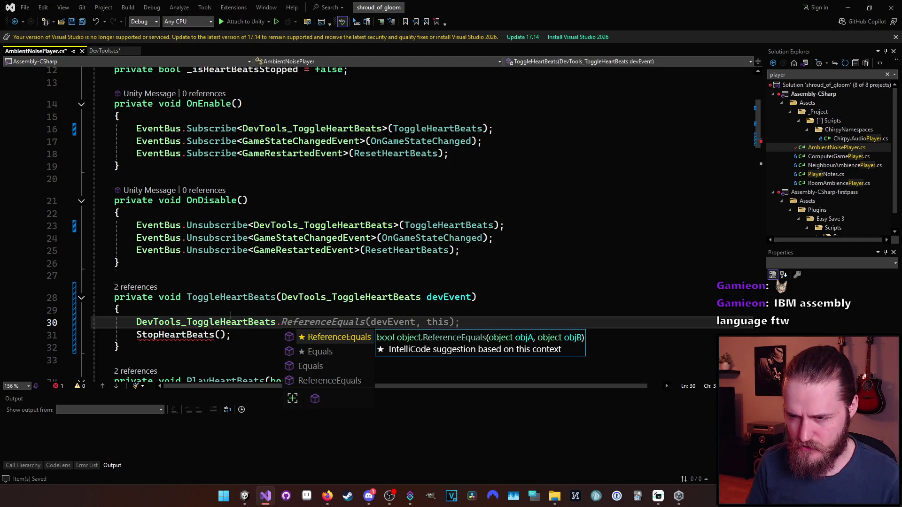
- Replace that reference with devEvent.IsEnabled
{"action": "key", "text": "BackSpace"}
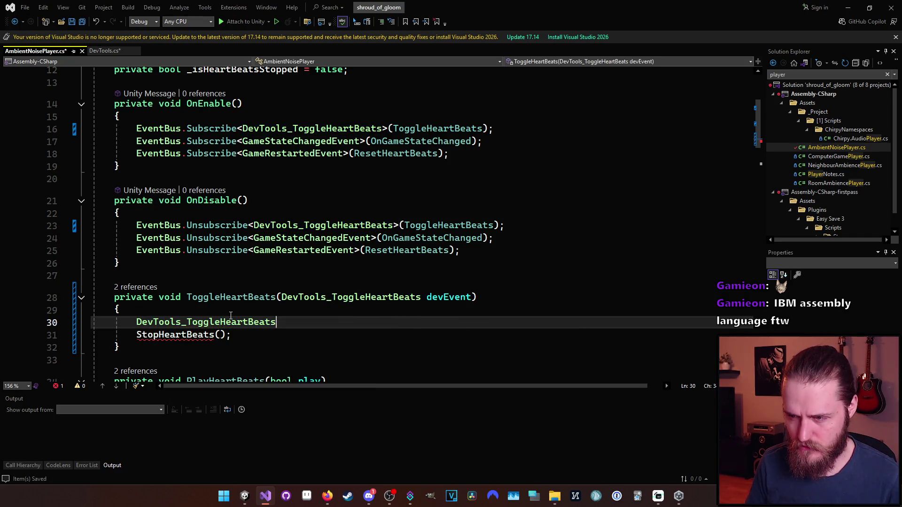
{"action": "key", "text": "ctrl+BackSpace"}
{"action": "type", "text": "deve"}
{"action": "key", "text": "Tab"}
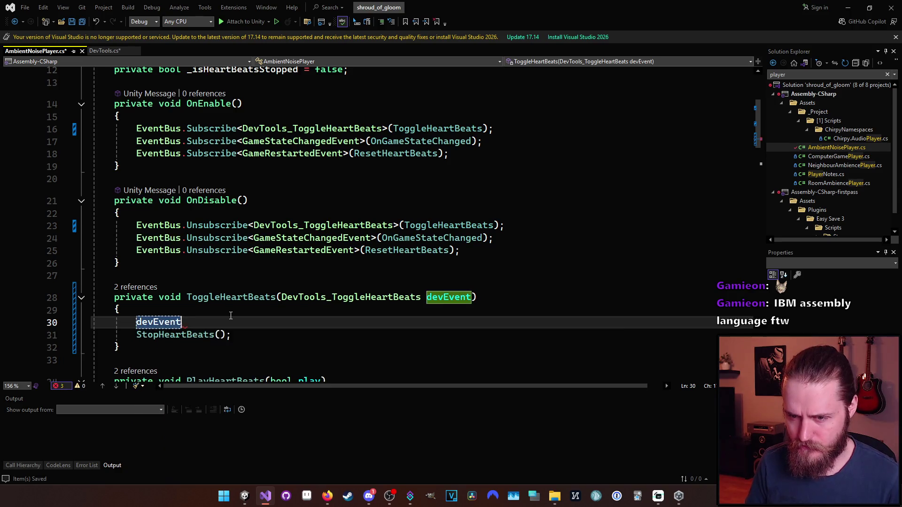
{"action": "type", "text": "."}
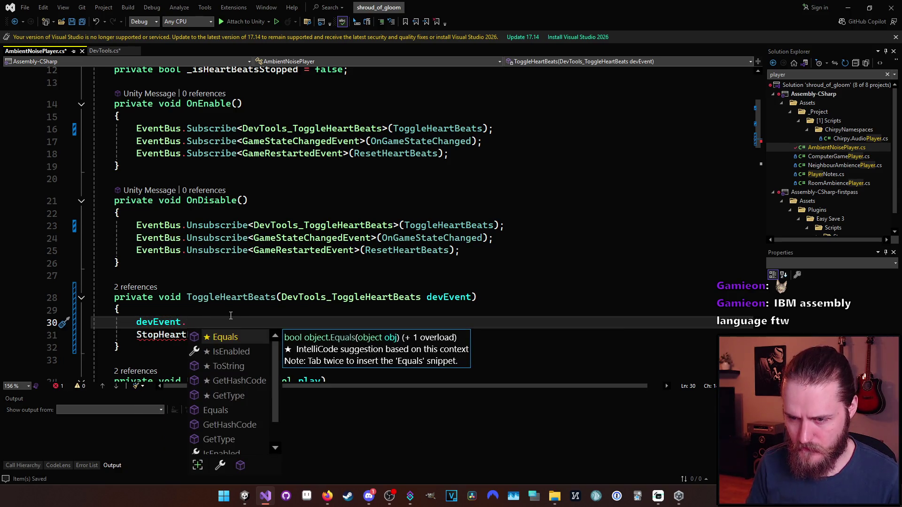
{"action": "key", "text": "Down"}
{"action": "key", "text": "Tab"}
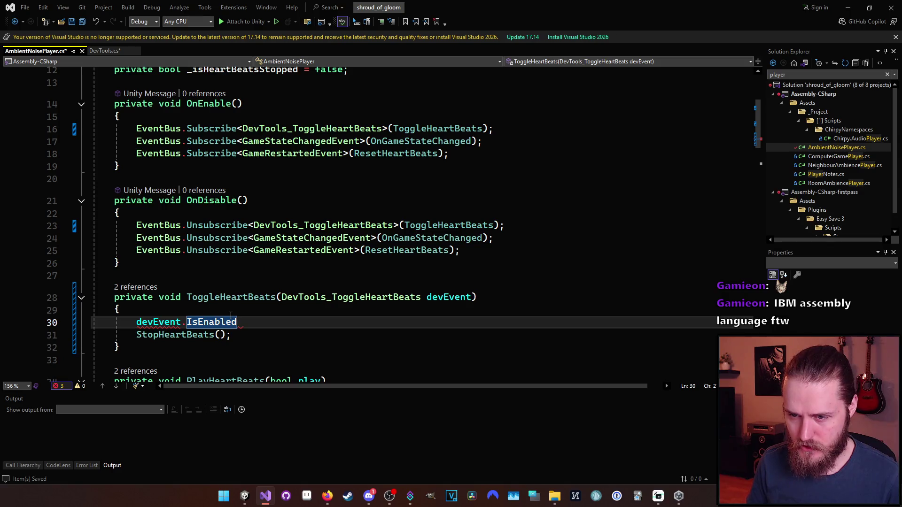
- Wrap it into an if (devEvent.IsEnabled) statement with a code block
{"action": "key", "text": "Home"}
{"action": "type", "text": "if ("}
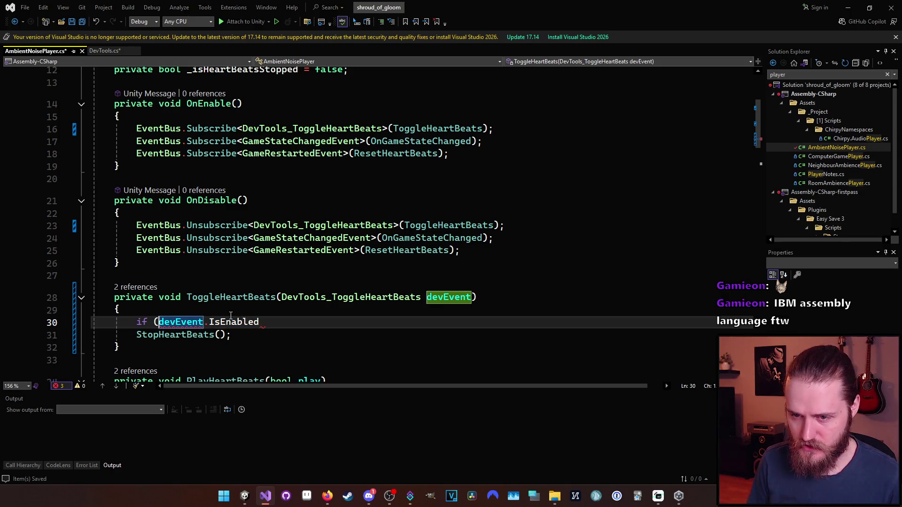
{"action": "key", "text": "End"}
{"action": "type", "text": ")"}
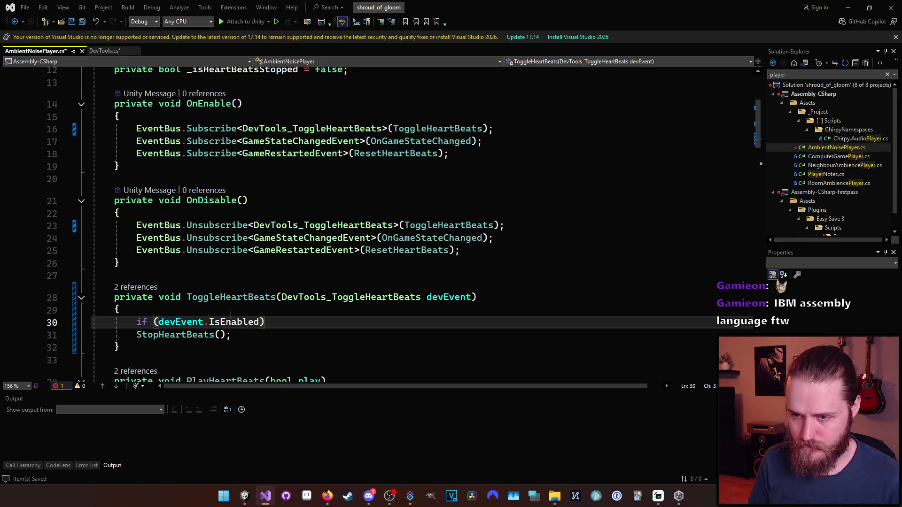
{"action": "key", "text": "Return"}
{"action": "type", "text": "{"}
{"action": "key", "text": "Return"}
{"action": "key", "text": "Down"}
{"action": "key", "text": "Down"}
{"action": "key", "text": "Return"}
- Add an else block holding StopHeartBeats(), and call ResetHeartBeats() in the if block
{"action": "key", "text": "Up"}
{"action": "type", "text": "else"}
{"action": "key", "text": "Tab"}
{"action": "key", "text": "Tab"}
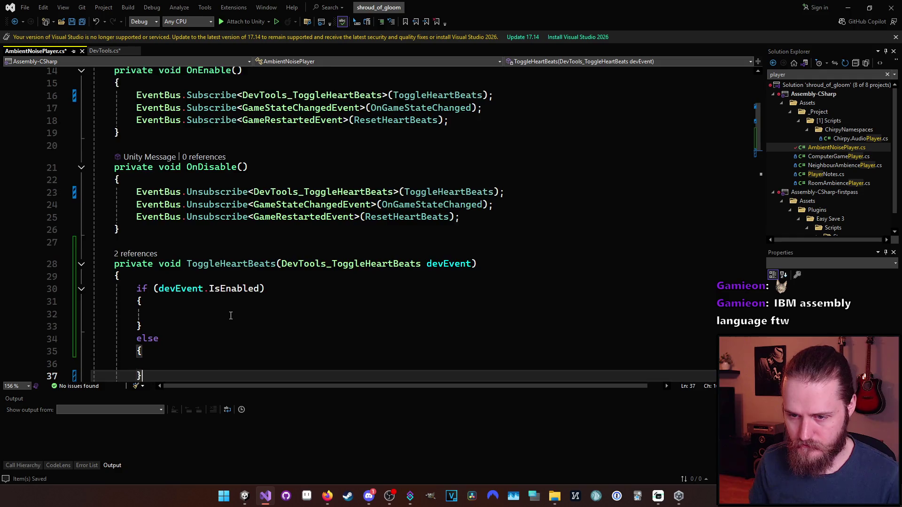
{"action": "key", "text": "Down"}
{"action": "key", "text": "alt+Up"}
{"action": "key", "text": "alt+Up"}
{"action": "key", "text": "Down"}
{"action": "key", "text": "BackSpace"}
{"action": "key", "text": "Up"}
{"action": "key", "text": "Up"}
{"action": "key", "text": "Up"}
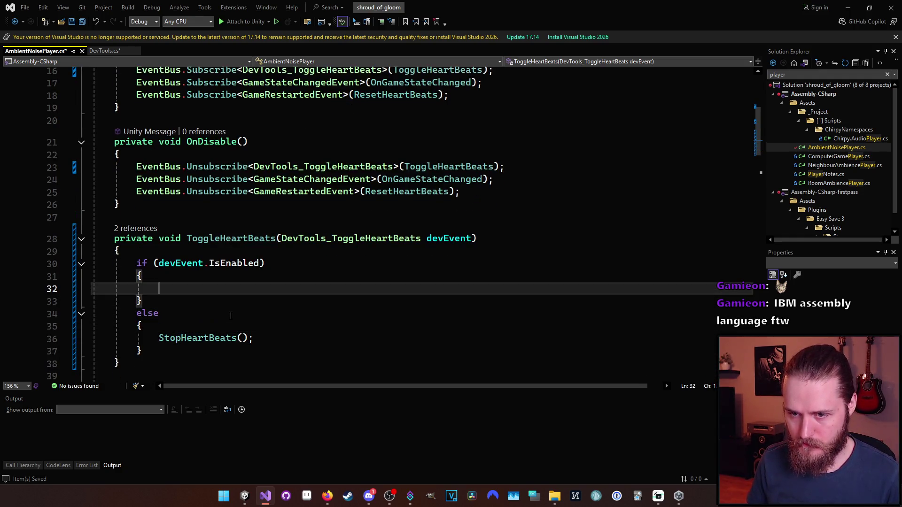
{"action": "type", "text": "ResetH"}
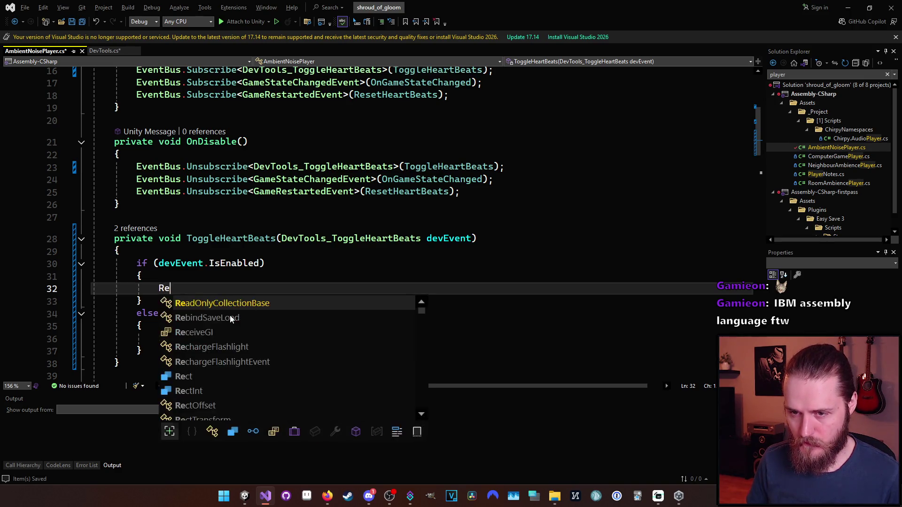
{"action": "key", "text": "Tab"}
{"action": "type", "text": "();"}
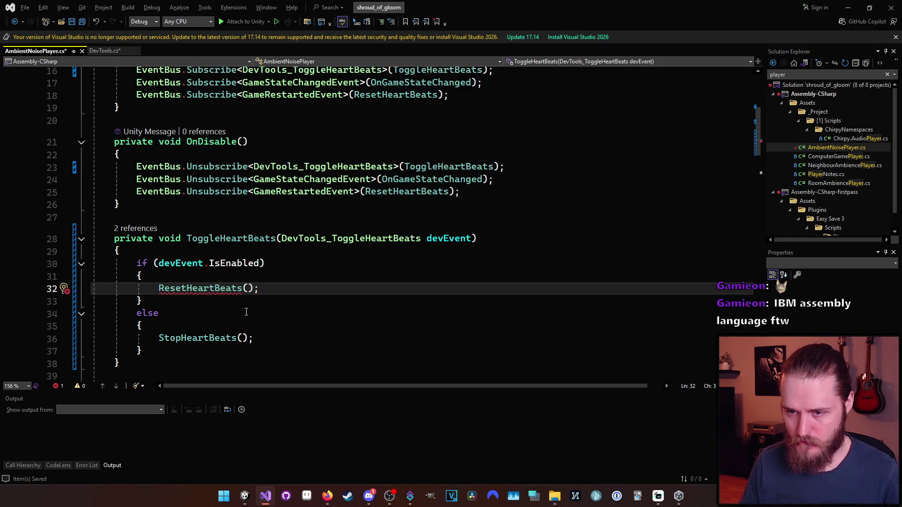
- Peek at the StopHeartBeats definition with Alt+F12, then close the preview
{"action": "mouse_move", "coordinate": [222, 292]}
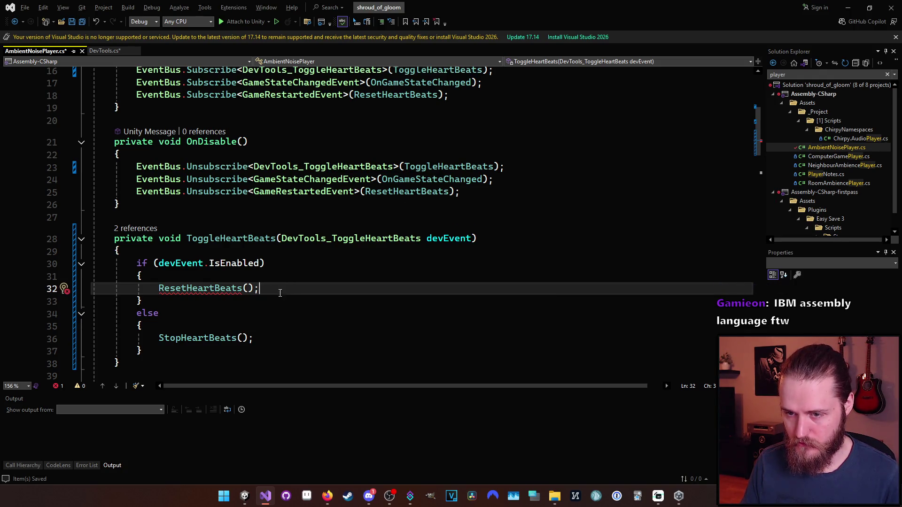
{"action": "key", "text": "Down"}
{"action": "left_click", "coordinate": [192, 288]}
{"action": "key", "text": "Down"}
{"action": "key", "text": "Down"}
{"action": "key", "text": "Down"}
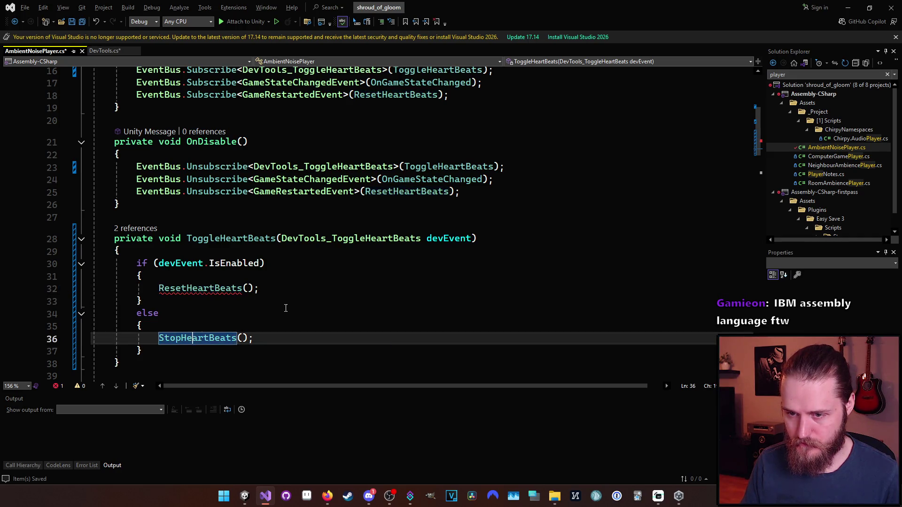
{"action": "key", "text": "alt+F12"}
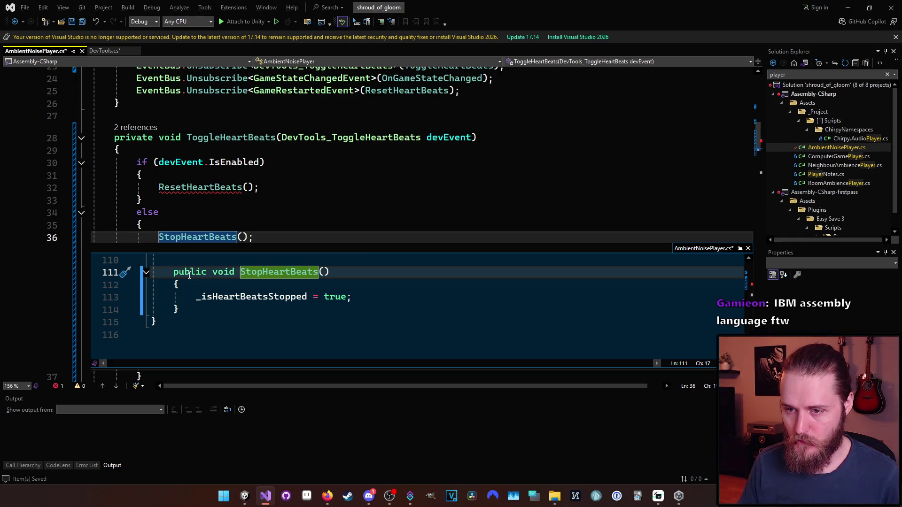
{"action": "key", "text": "Escape"}
{"action": "scroll", "coordinate": [259, 251], "scroll_direction": "up", "scroll_amount": 3}
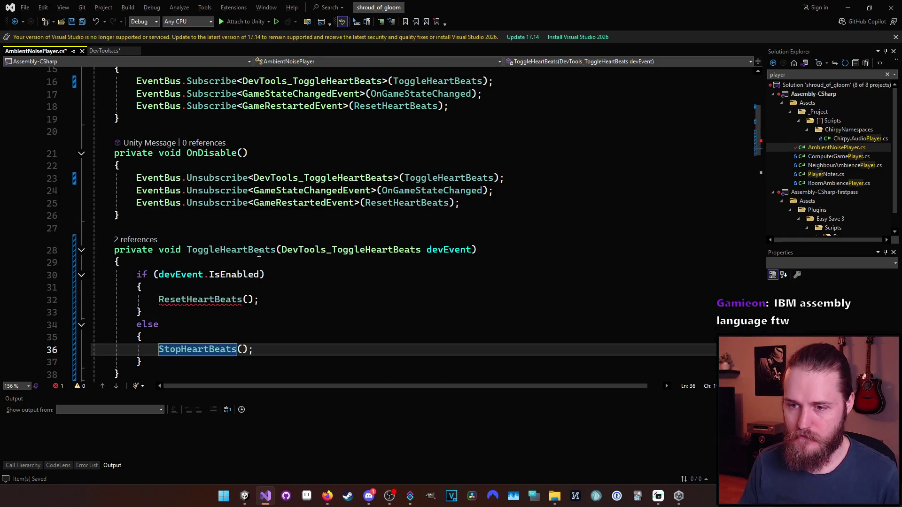
- Replace ResetHeartBeats() with _isHeartBeatsStopped = false
{"action": "double_click", "coordinate": [224, 306]}
{"action": "key", "text": "BackSpace"}
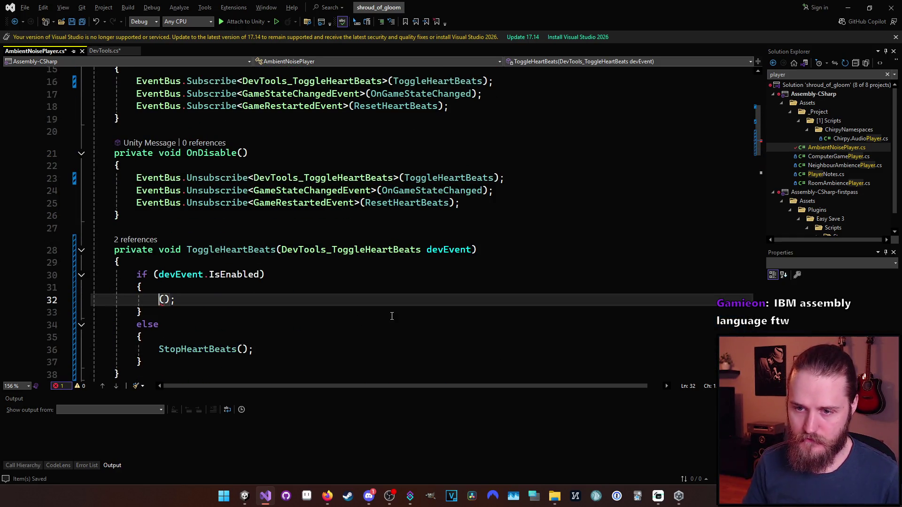
{"action": "key", "text": "Delete"}
{"action": "key", "text": "BackSpace"}
{"action": "type", "text": "_ish;"}
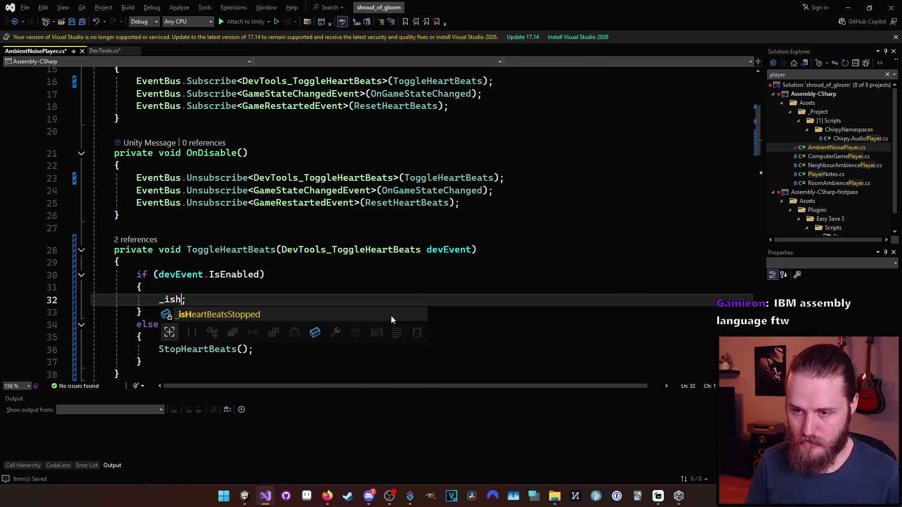
{"action": "key", "text": "Tab"}
{"action": "type", "text": "= f"}
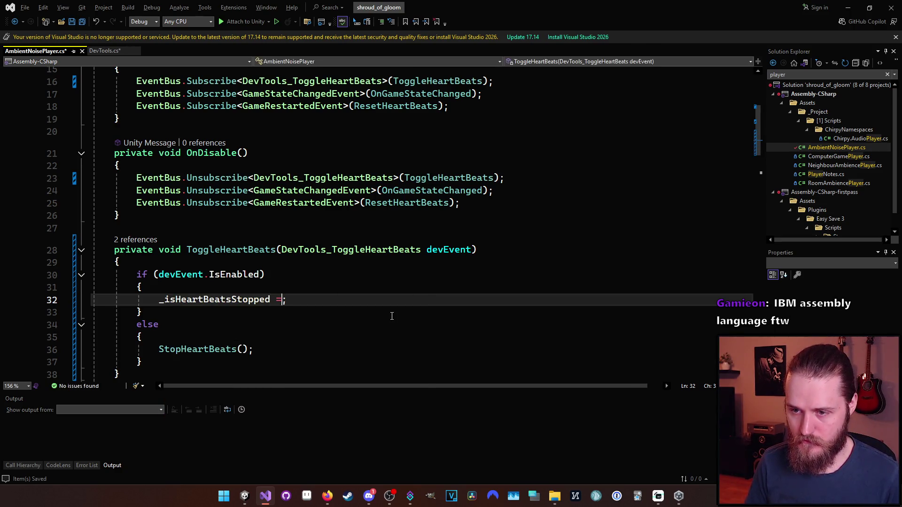
{"action": "type", "text": "alse"}
{"action": "key", "text": "End"}
- Add StartCoroutine(PlayHeartBeats()) below it, save, and switch to Unity to recompile
{"action": "key", "text": "Return"}
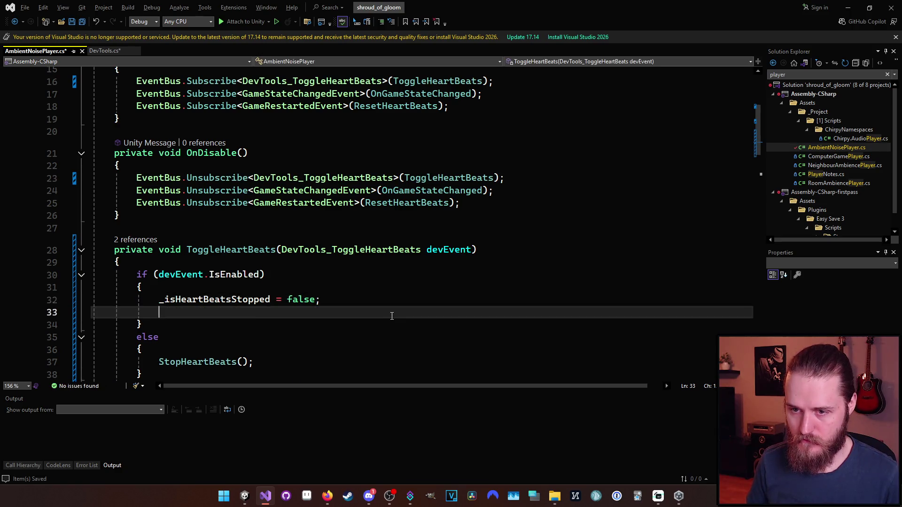
{"action": "type", "text": "PlayHe"}
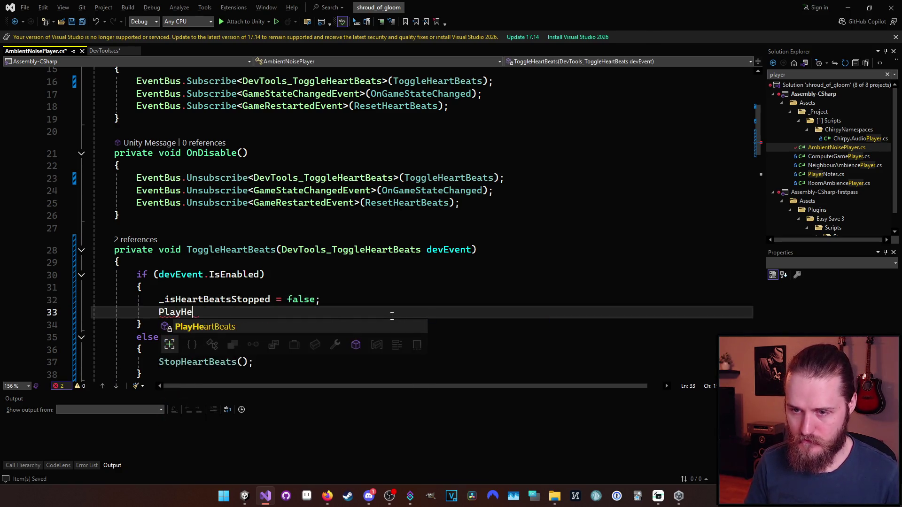
{"action": "key", "text": "Tab"}
{"action": "type", "text": "("}
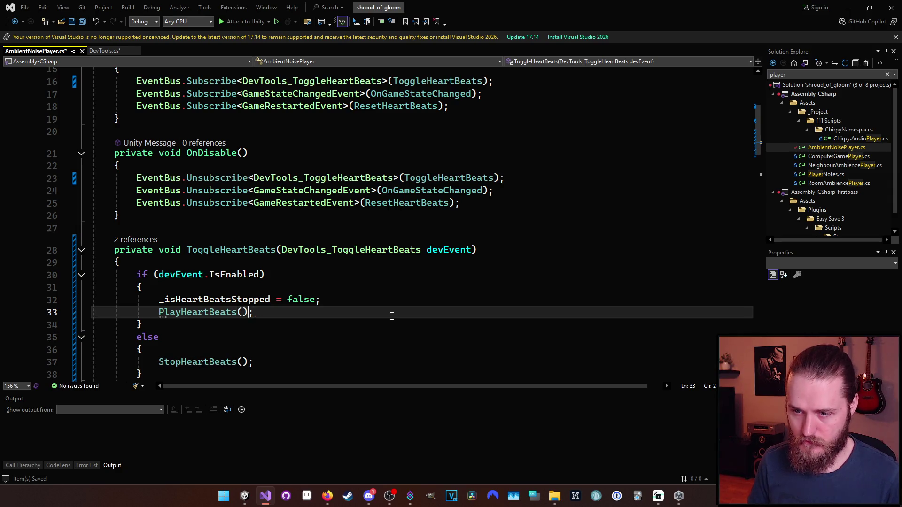
{"action": "key", "text": "Home"}
{"action": "type", "text": "StartCoroutin"}
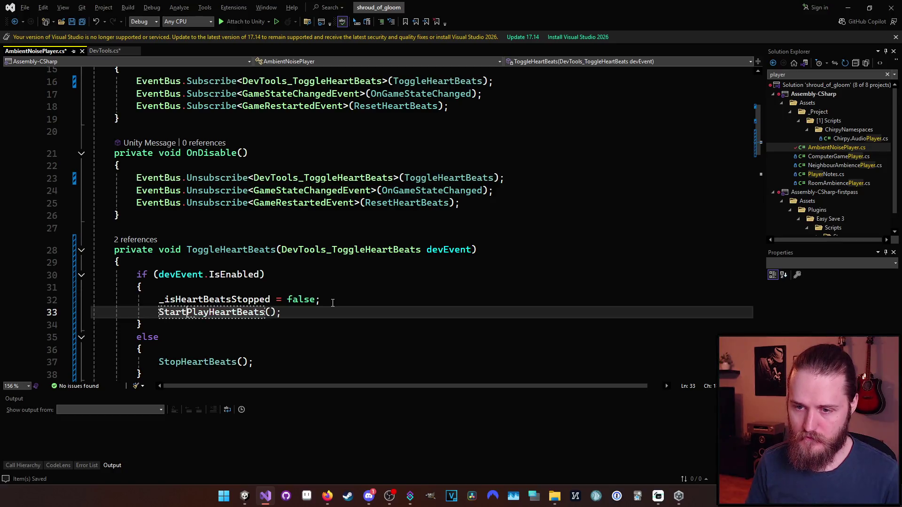
{"action": "type", "text": "e("}
{"action": "key", "text": "End"}
{"action": "key", "text": "Left"}
{"action": "type", "text": ")"}
{"action": "key", "text": "ctrl+s"}
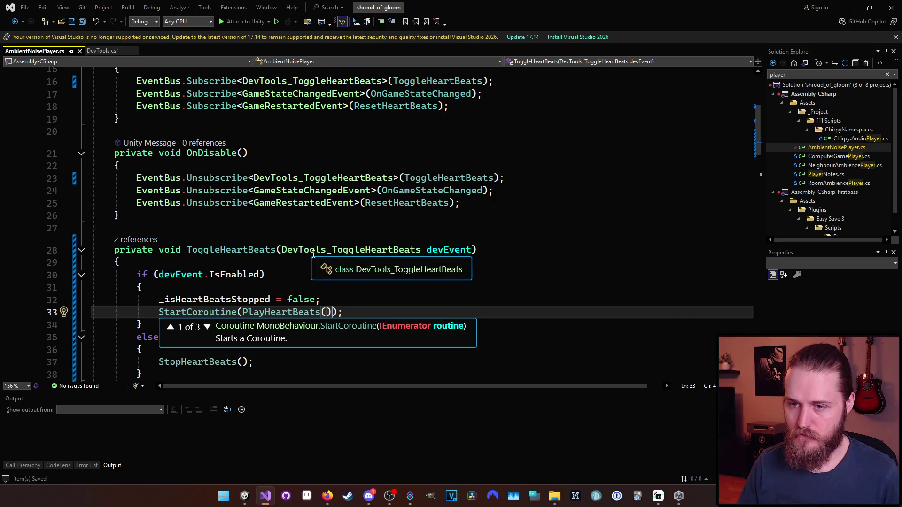
{"action": "key", "text": "alt+Tab"}
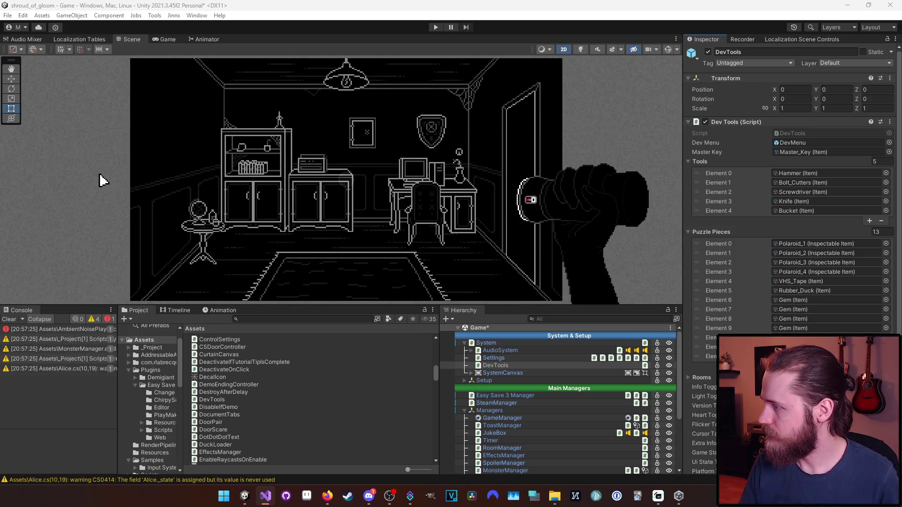
- After Unity recompiles, return to DevTools.cs in Visual Studio
{"action": "key", "text": "alt+Tab"}
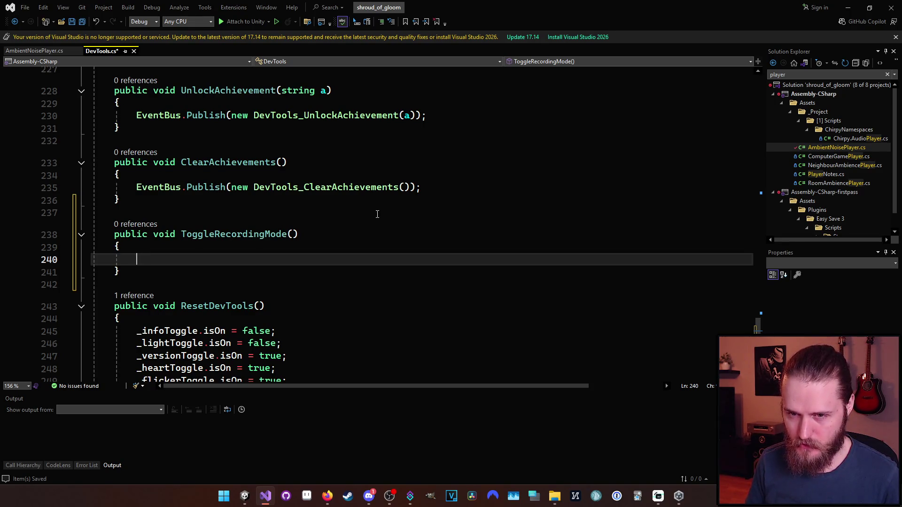
- Declare 'private bool _isRecording = false;' above ToggleRecordingMode
{"action": "key", "text": "Up"}
{"action": "key", "text": "Up"}
{"action": "key", "text": "Up"}
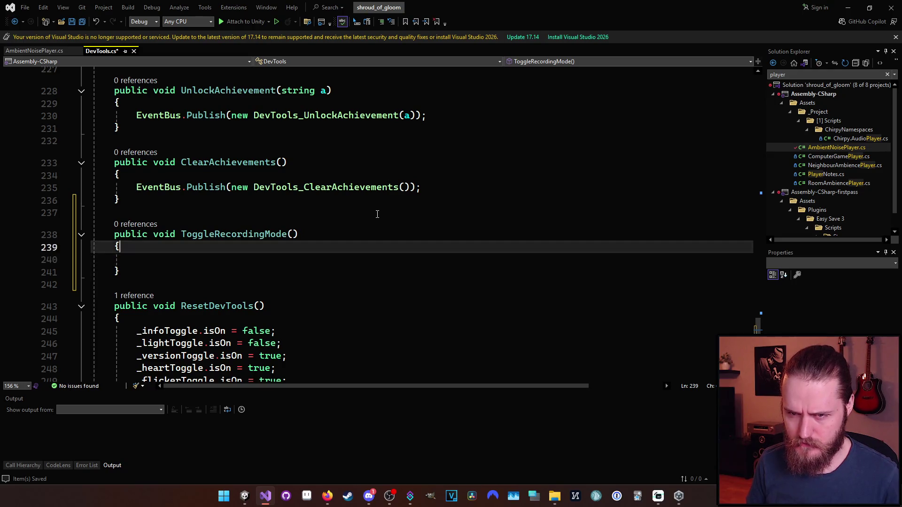
{"action": "key", "text": "Return"}
{"action": "key", "text": "Return"}
{"action": "type", "text": "private "}
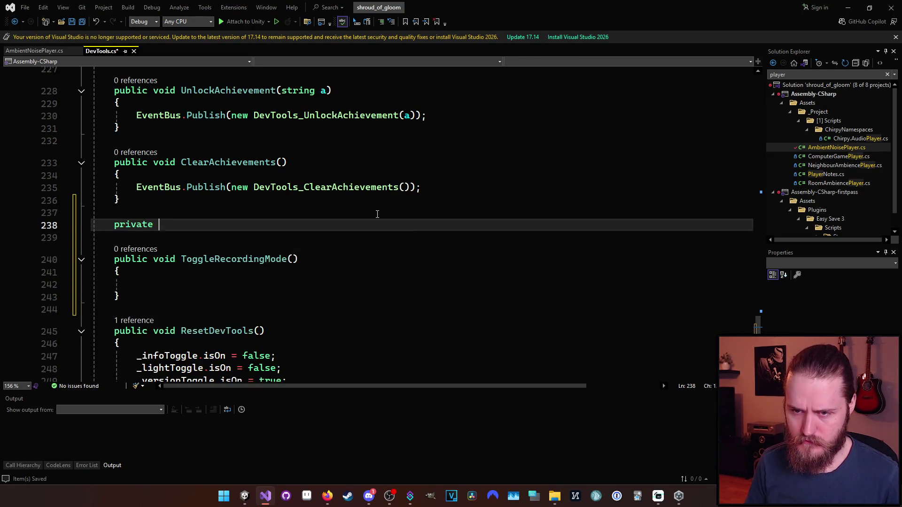
{"action": "type", "text": "bool isRecording"}
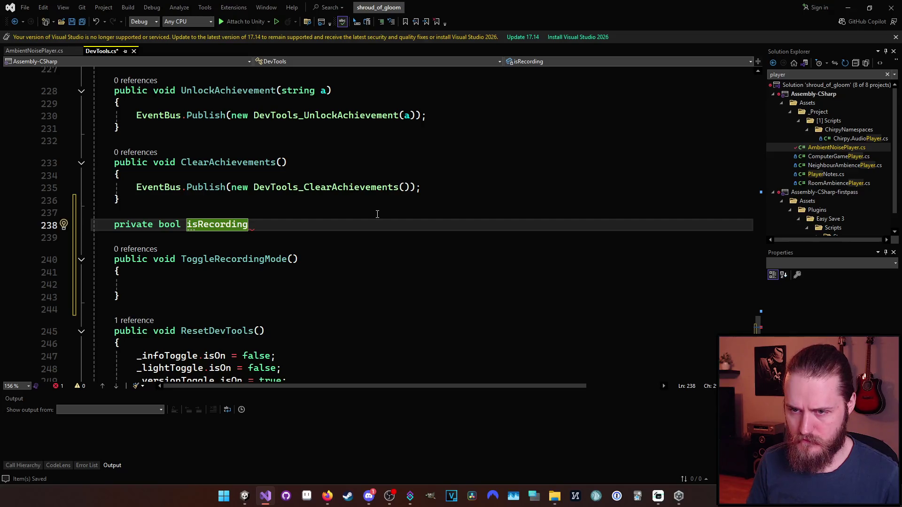
{"action": "type", "text": " = false"}
{"action": "key", "text": "ctrl+Left"}
{"action": "key", "text": "ctrl+Left"}
{"action": "key", "text": "ctrl+Left"}
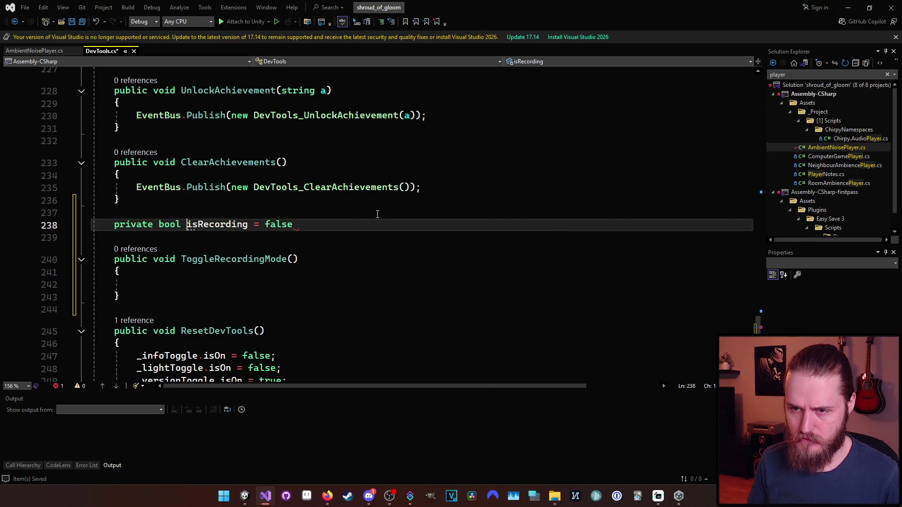
{"action": "type", "text": "_"}
{"action": "key", "text": "ctrl+Right"}
{"action": "key", "text": "ctrl+Right"}
{"action": "key", "text": "ctrl+Right"}
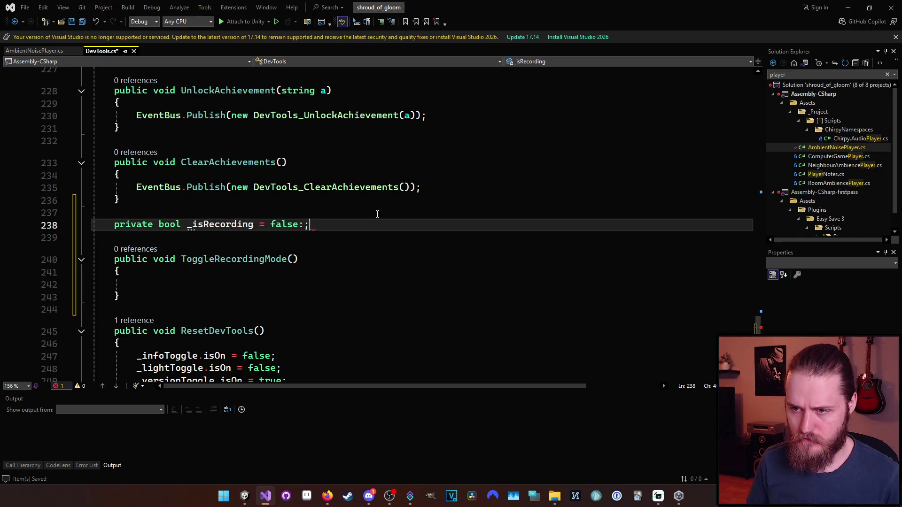
{"action": "type", "text": ";"}
- Write '_isRecording = !_isRecording;' inside ToggleRecordingMode
{"action": "key", "text": "Down"}
{"action": "key", "text": "Down"}
{"action": "key", "text": "Down"}
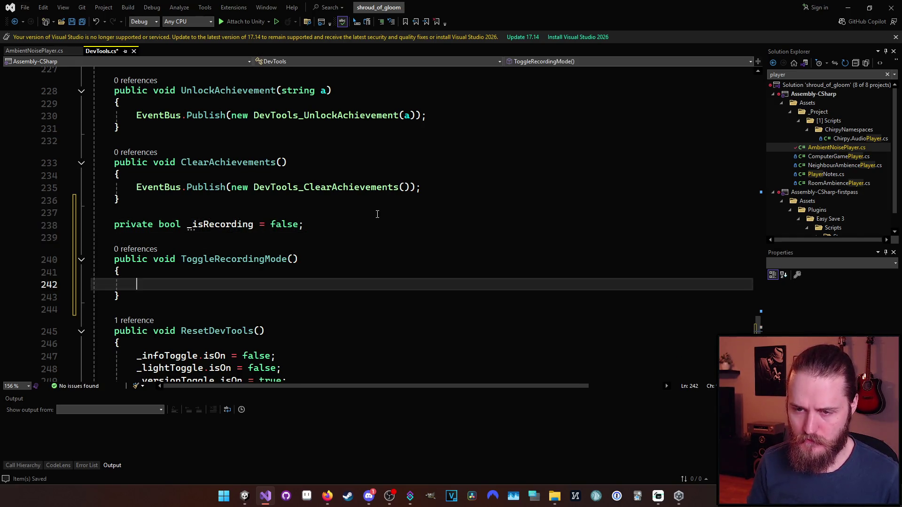
{"action": "type", "text": "_is"}
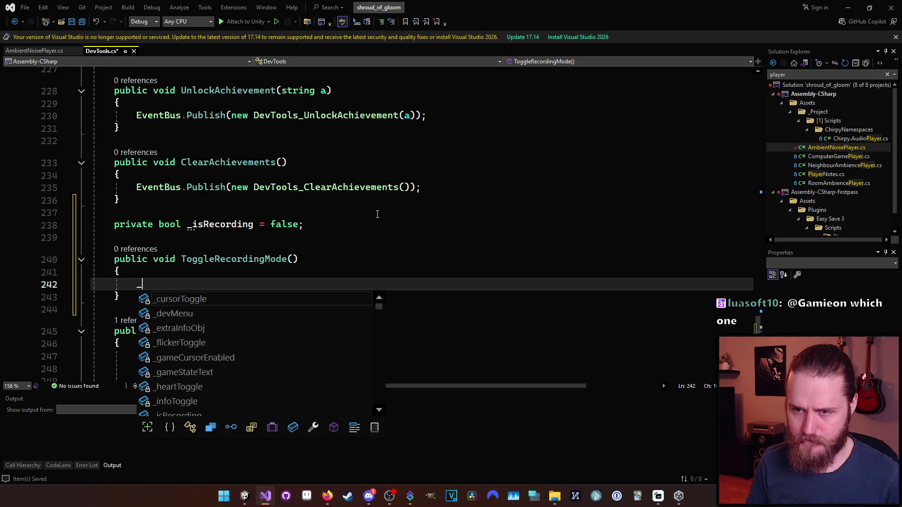
{"action": "key", "text": "Tab"}
{"action": "type", "text": "= !_is"}
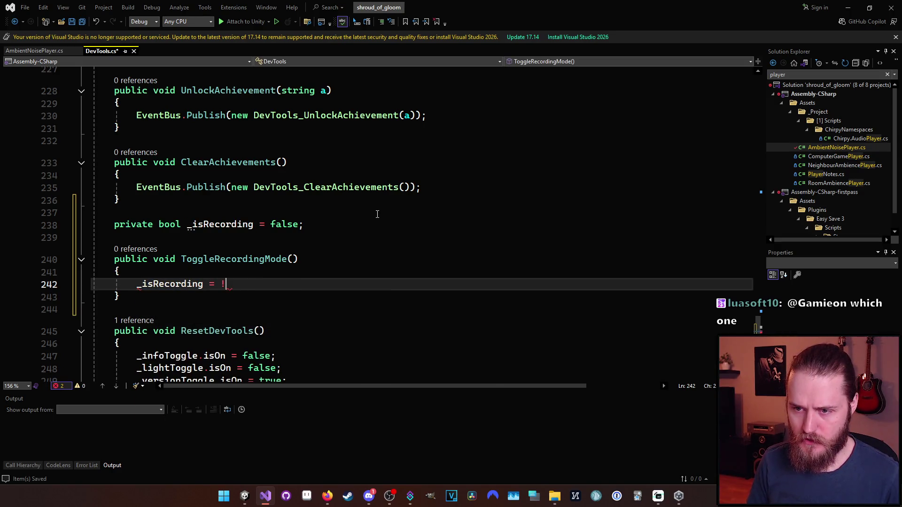
{"action": "key", "text": "Tab"}
{"action": "type", "text": ";"}
{"action": "key", "text": "Return"}
{"action": "key", "text": "Return"}
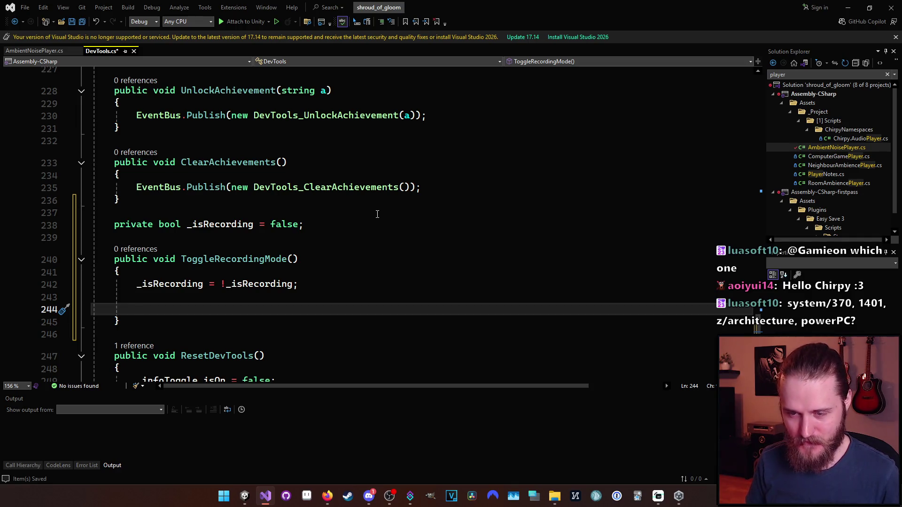
- Write EventBus.Publish(new DevTools_ToggleHeartBeats(false)) inside ToggleRecordingMode
{"action": "type", "text": "epub"}
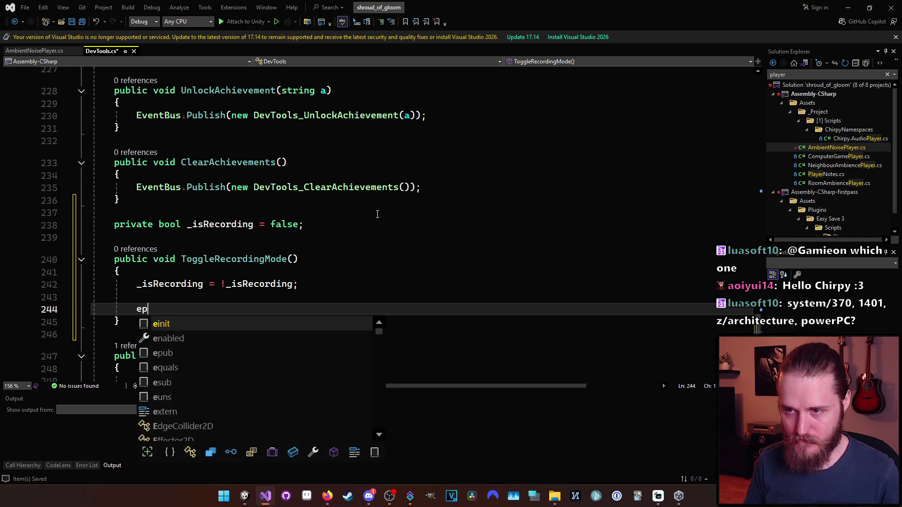
{"action": "key", "text": "Escape"}
{"action": "key", "text": "Tab"}
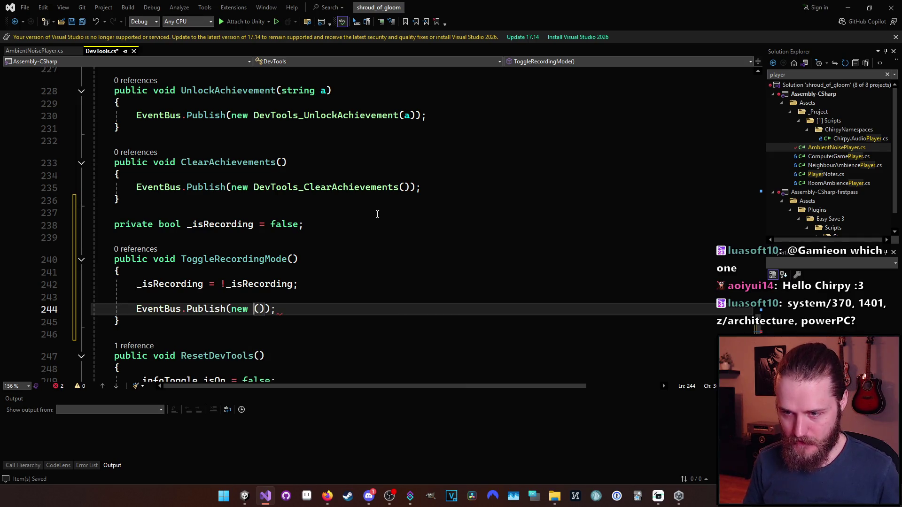
{"action": "type", "text": "DevTo"}
{"action": "type", "text": "ols"}
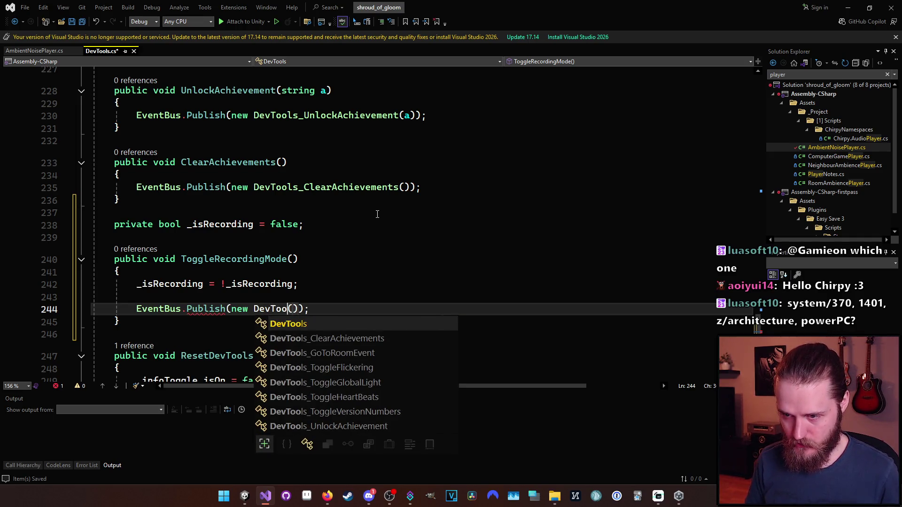
{"action": "type", "text": "_"}
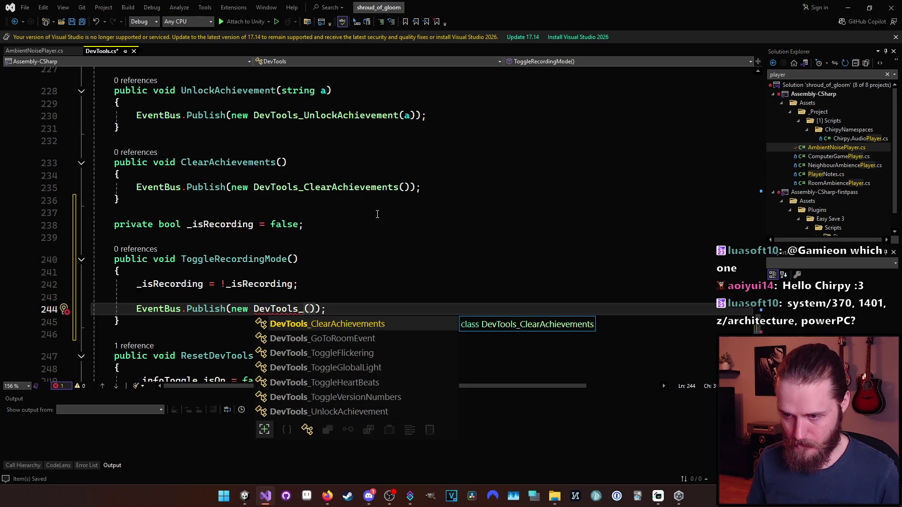
{"action": "key", "text": "Down"}
{"action": "key", "text": "Down"}
{"action": "key", "text": "Down"}
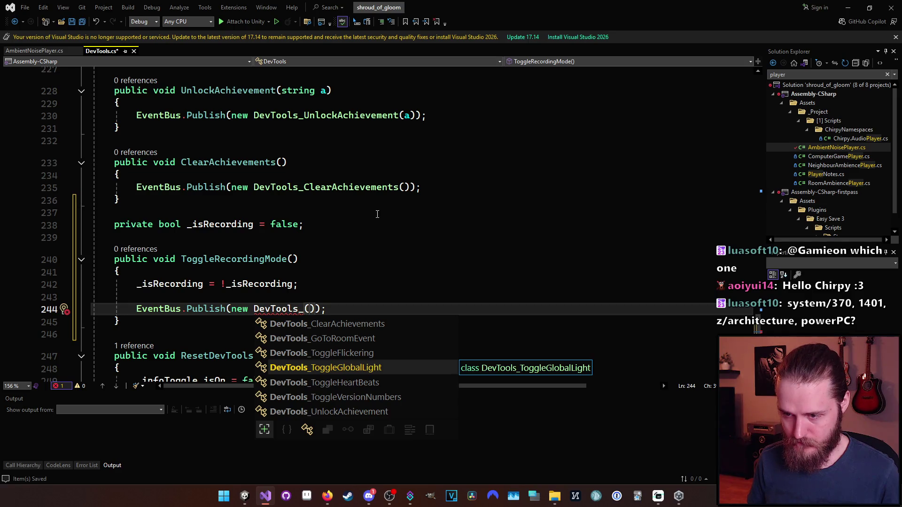
{"action": "key", "text": "Down"}
{"action": "key", "text": "Tab"}
{"action": "key", "text": "Right"}
{"action": "type", "text": "false"}
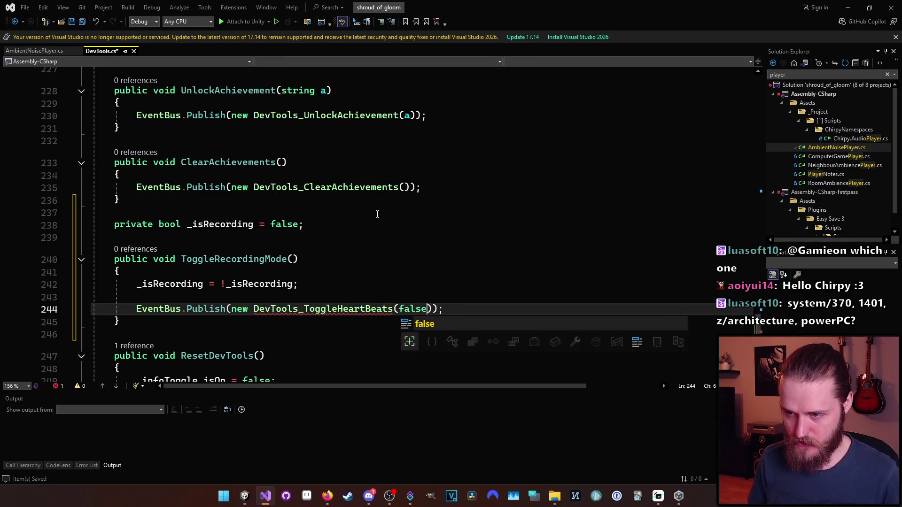
{"action": "key", "text": "Right"}
{"action": "key", "text": "Right"}
{"action": "key", "text": "Right"}
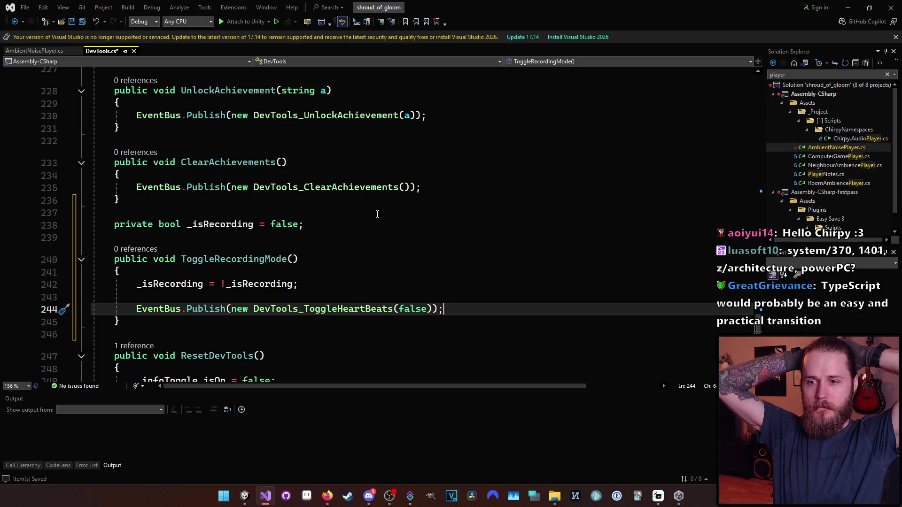
- Delete the EventBus.Publish call again, leaving line 244 empty
{"action": "key", "text": "BackSpace"}
{"action": "key", "text": "BackSpace"}
{"action": "key", "text": "BackSpace"}
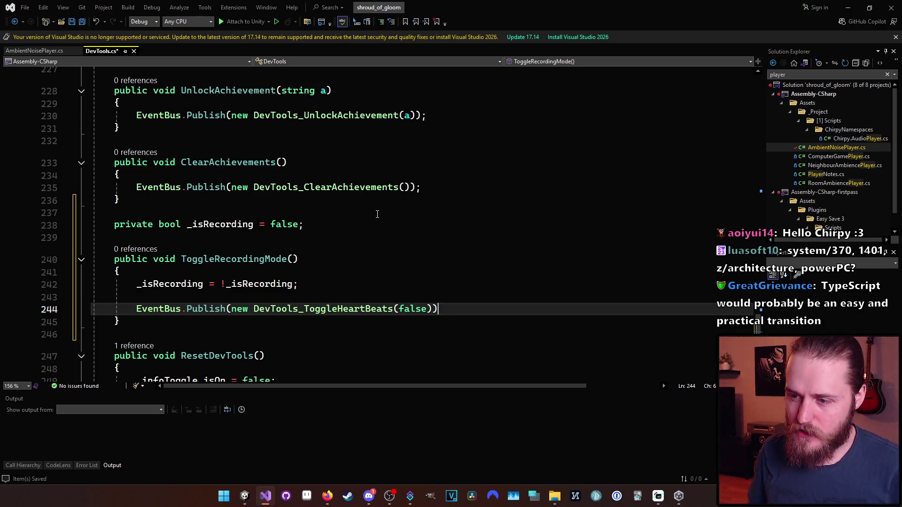
{"action": "key", "text": "ctrl+BackSpace"}
{"action": "key", "text": "ctrl+BackSpace"}
{"action": "key", "text": "ctrl+BackSpace"}
{"action": "key", "text": "ctrl+z"}
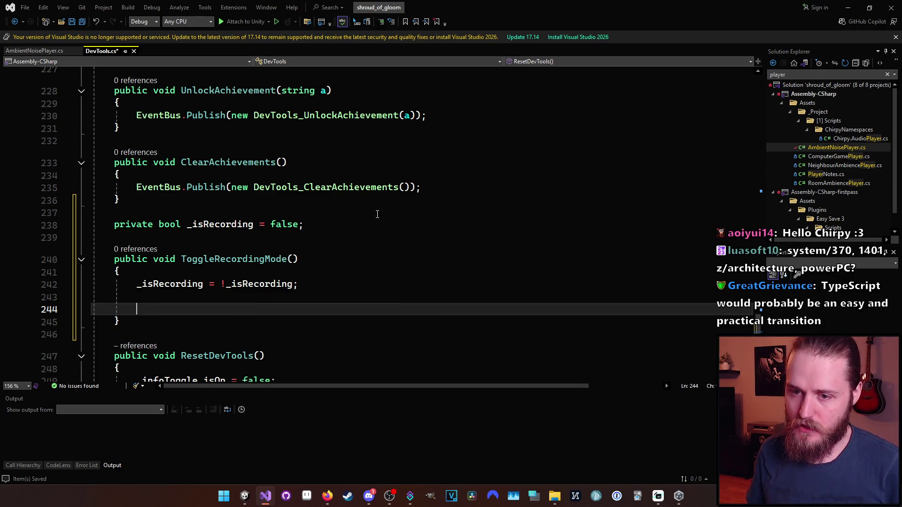
- In Unity, enlarge the Hierarchy, save the scene and inspect the AmbientNoisePlayer Console error
{"action": "key", "text": "alt+Tab"}
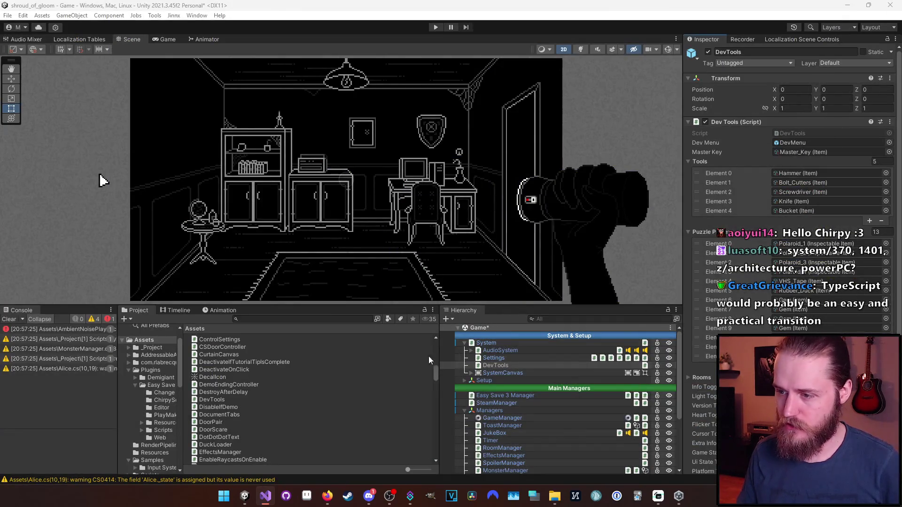
{"action": "left_click_drag", "start_coordinate": [507, 306], "coordinate": [509, 230]}
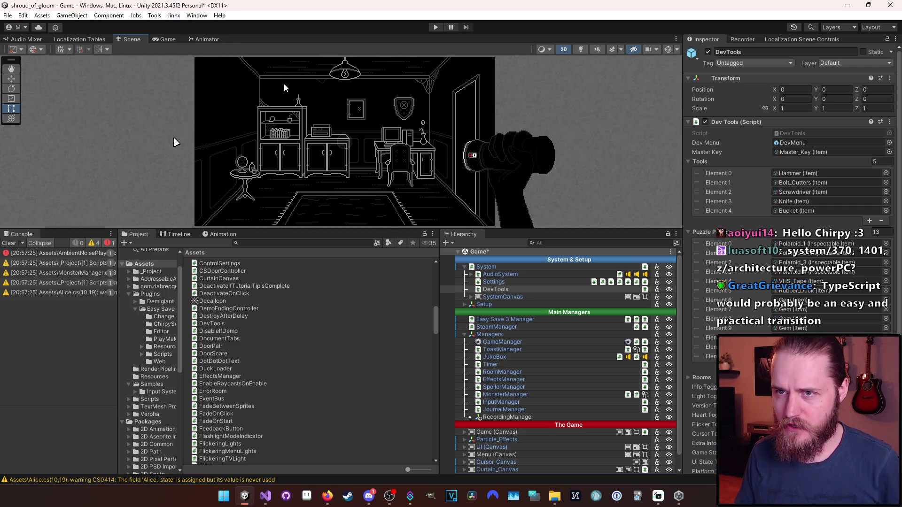
{"action": "key", "text": "ctrl+s"}
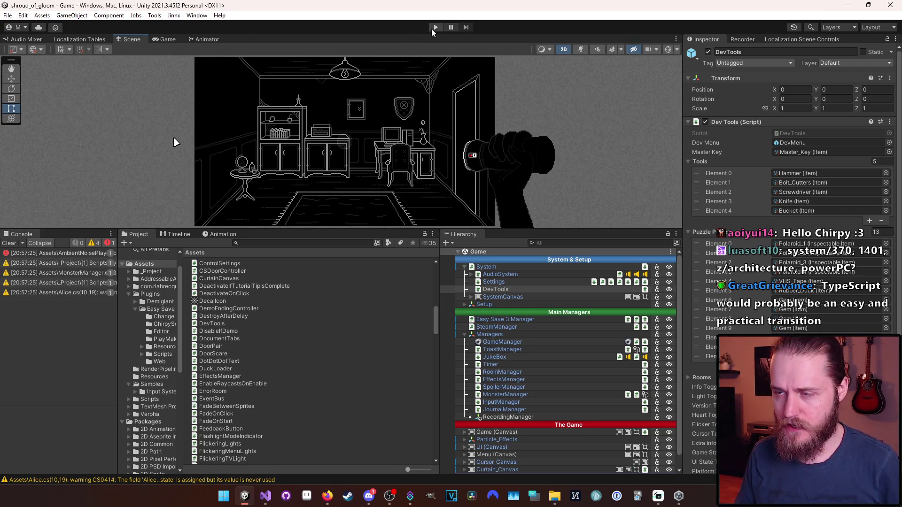
{"action": "double_click", "coordinate": [57, 253]}
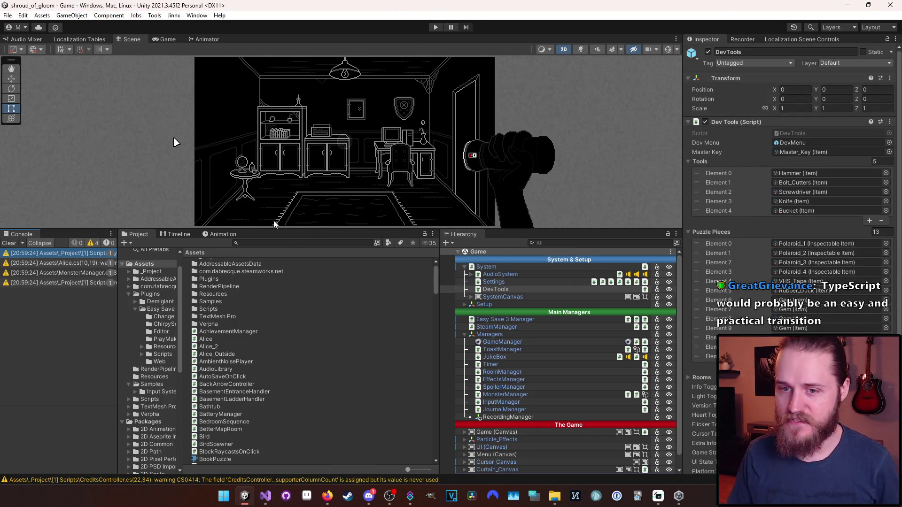
- Run the game in Play mode, opening and closing the keypad puzzle from the wall picture
{"action": "left_click", "coordinate": [435, 27]}
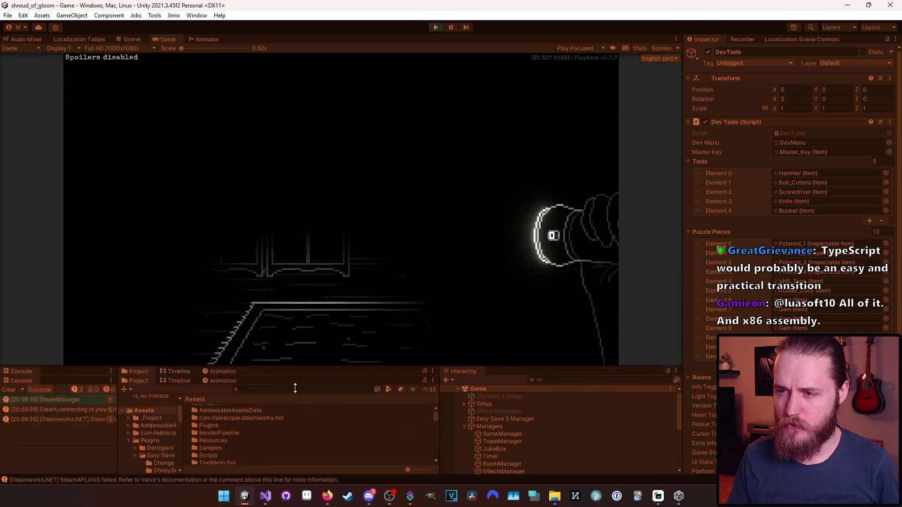
{"action": "left_click_drag", "start_coordinate": [296, 388], "coordinate": [295, 429]}
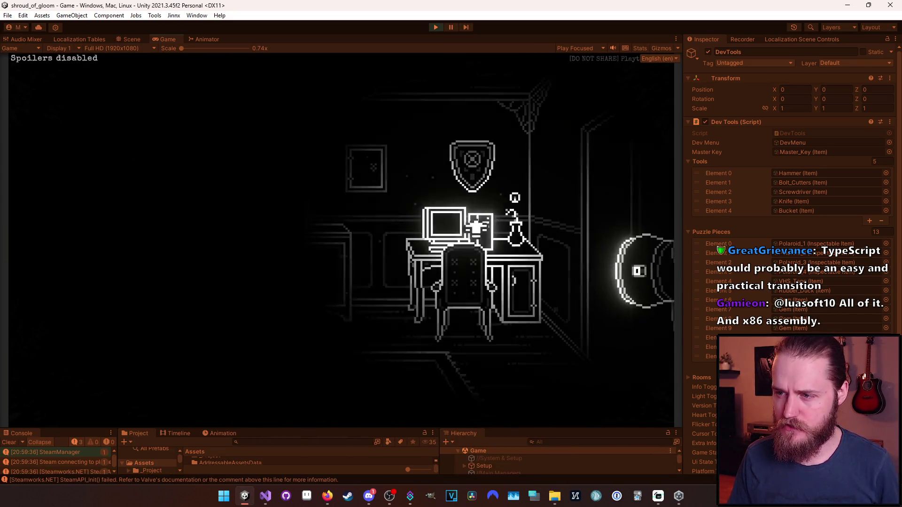
{"action": "left_click", "coordinate": [361, 188]}
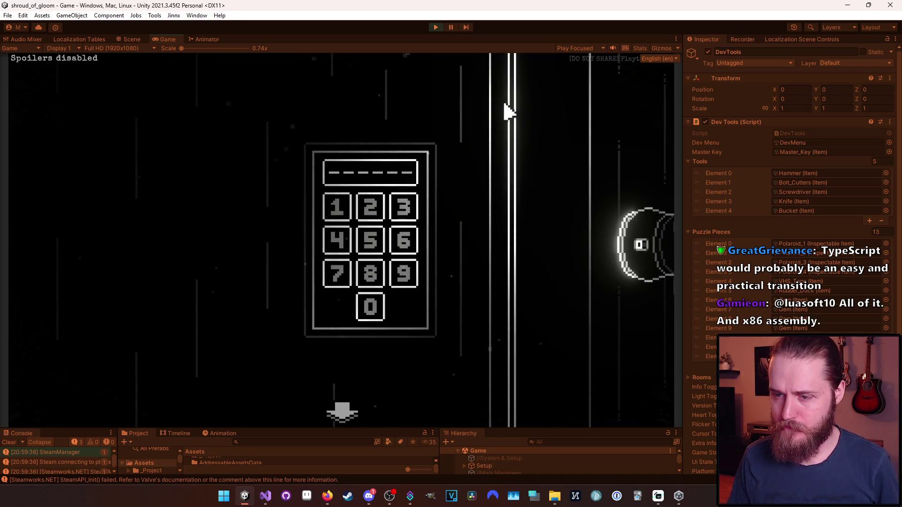
{"action": "left_click", "coordinate": [370, 396]}
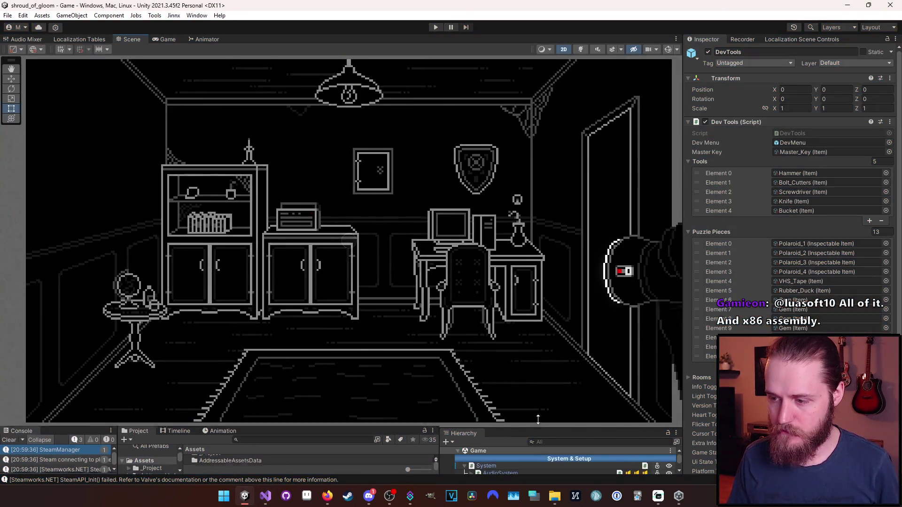
- Stop Play and expand Game (Canvas) > Rooms > Second_Office to inspect Safe_Close_Up
{"action": "key", "text": "ctrl+p"}
{"action": "scroll", "coordinate": [550, 425], "scroll_direction": "down", "scroll_amount": 3}
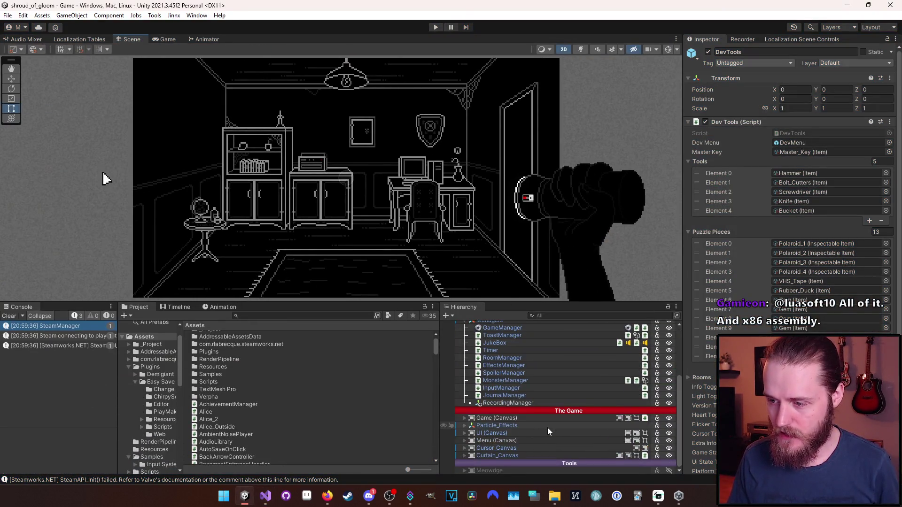
{"action": "left_click", "coordinate": [464, 418]}
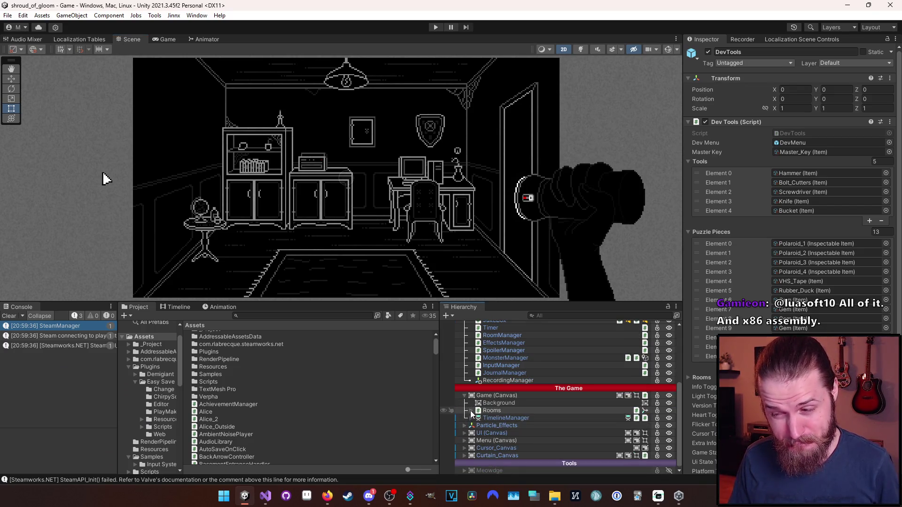
{"action": "left_click", "coordinate": [471, 410]}
{"action": "scroll", "coordinate": [471, 411], "scroll_direction": "down", "scroll_amount": 3}
{"action": "scroll", "coordinate": [470, 411], "scroll_direction": "down", "scroll_amount": 3}
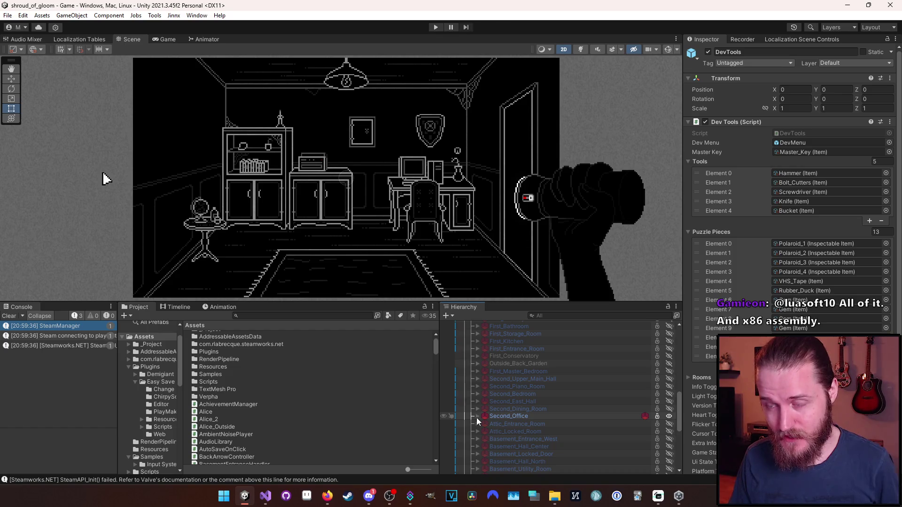
{"action": "left_click", "coordinate": [477, 418]}
{"action": "scroll", "coordinate": [476, 419], "scroll_direction": "down", "scroll_amount": 6}
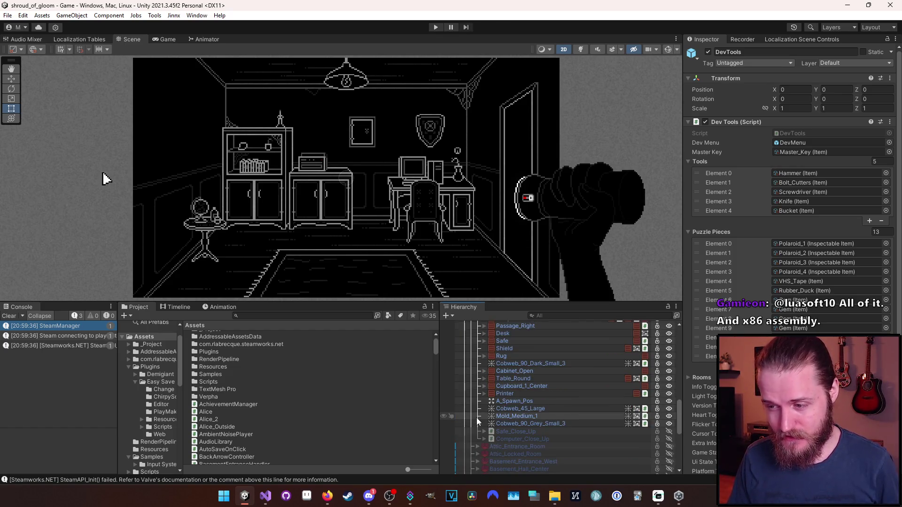
{"action": "left_click", "coordinate": [499, 432]}
- Check Second_Office's prefab overrides, open the prefab and expand Safe_Close_Up
{"action": "scroll", "coordinate": [500, 432], "scroll_direction": "up", "scroll_amount": 3}
{"action": "left_click", "coordinate": [527, 359]}
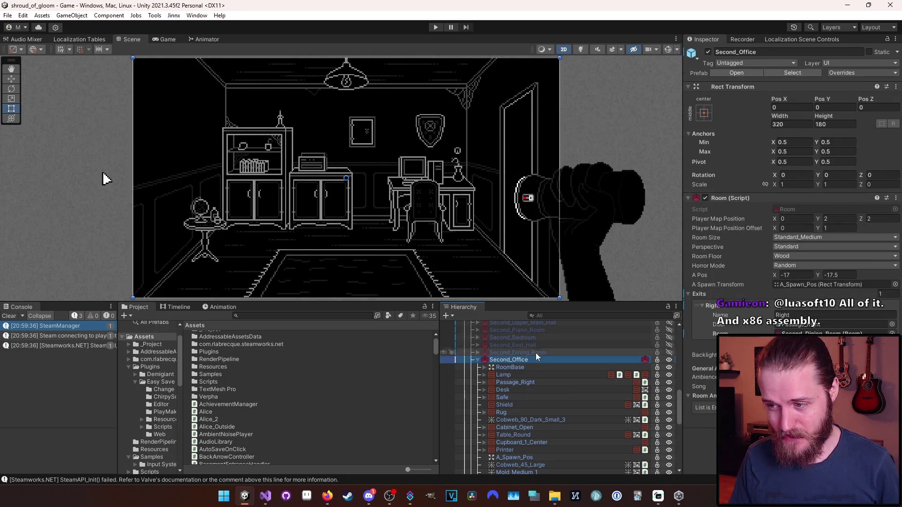
{"action": "left_click", "coordinate": [841, 73]}
{"action": "key", "text": "Escape"}
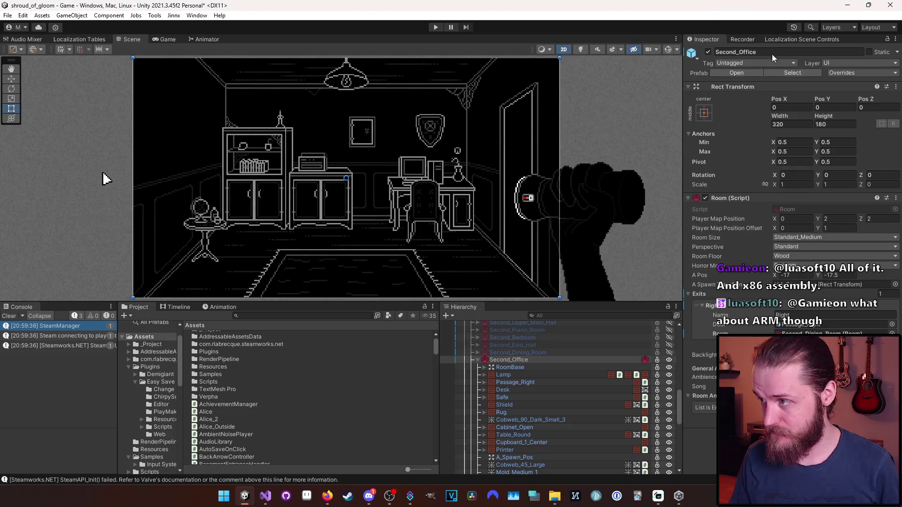
{"action": "left_click", "coordinate": [737, 74]}
{"action": "left_click", "coordinate": [478, 464]}
{"action": "scroll", "coordinate": [479, 464], "scroll_direction": "down", "scroll_amount": 2}
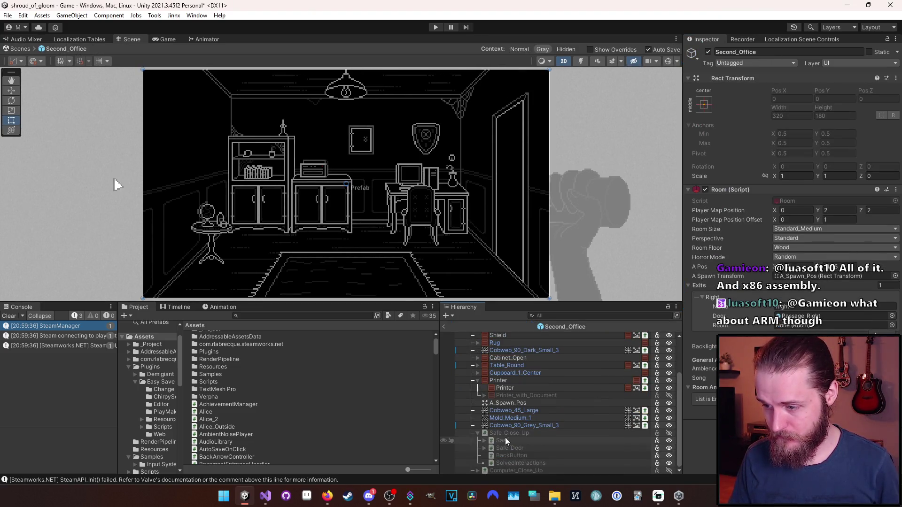
{"action": "left_click", "coordinate": [520, 459]}
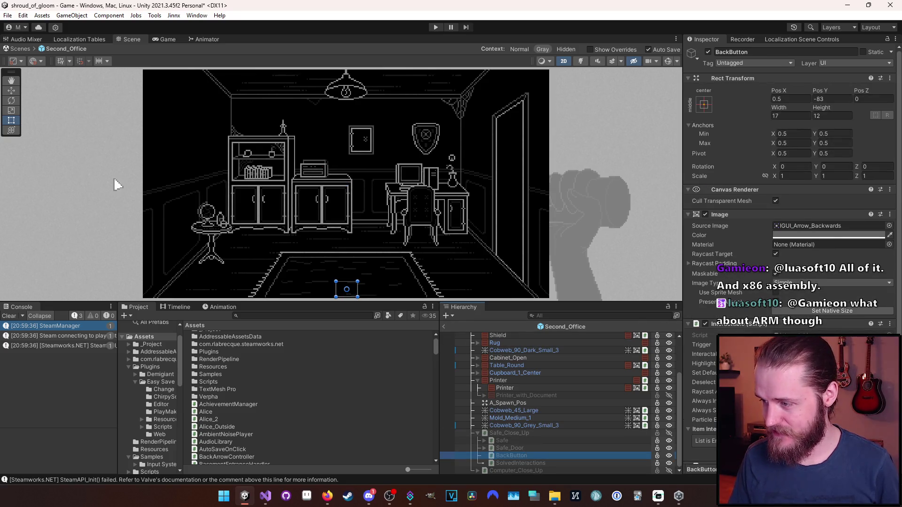
{"action": "scroll", "coordinate": [693, 320], "scroll_direction": "down", "scroll_amount": 3}
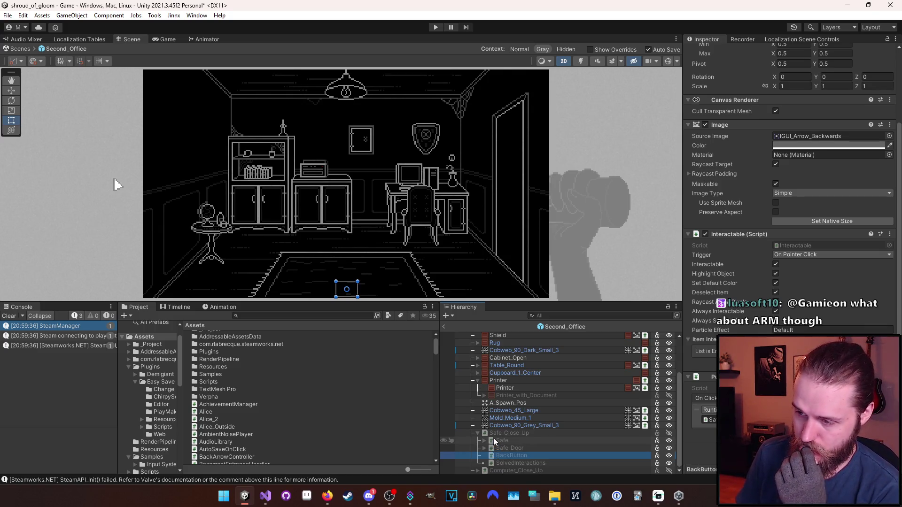
{"action": "left_click", "coordinate": [10, 316]}
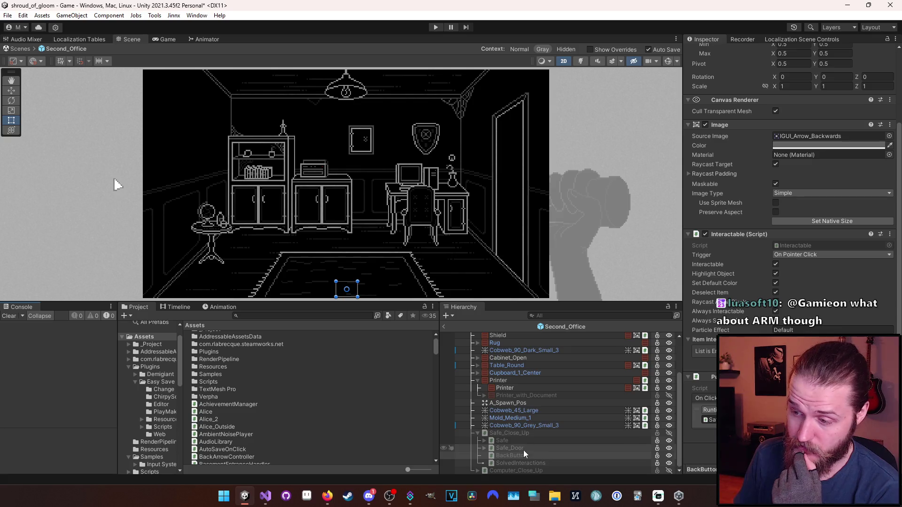
{"action": "scroll", "coordinate": [720, 111], "scroll_direction": "up", "scroll_amount": 3}
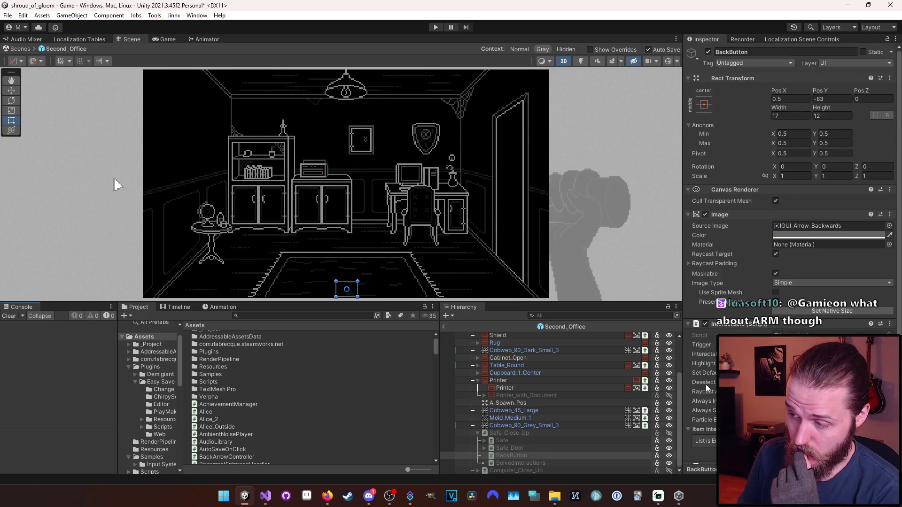
{"action": "scroll", "coordinate": [707, 389], "scroll_direction": "down", "scroll_amount": 3}
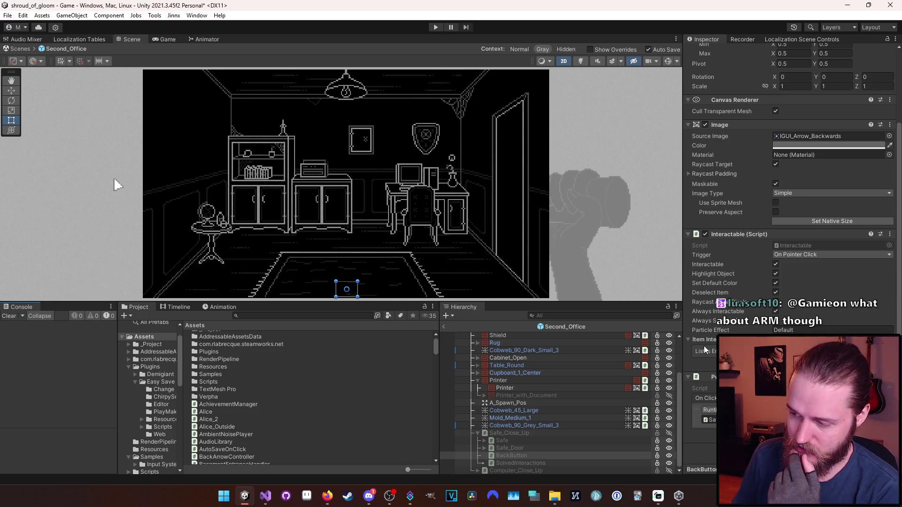
{"action": "scroll", "coordinate": [705, 350], "scroll_direction": "up", "scroll_amount": 2}
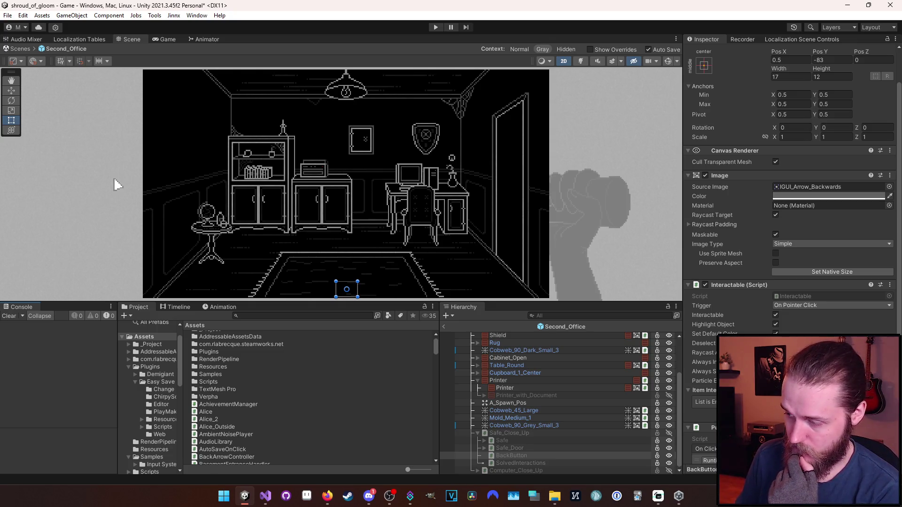
{"action": "scroll", "coordinate": [790, 212], "scroll_direction": "down", "scroll_amount": 2}
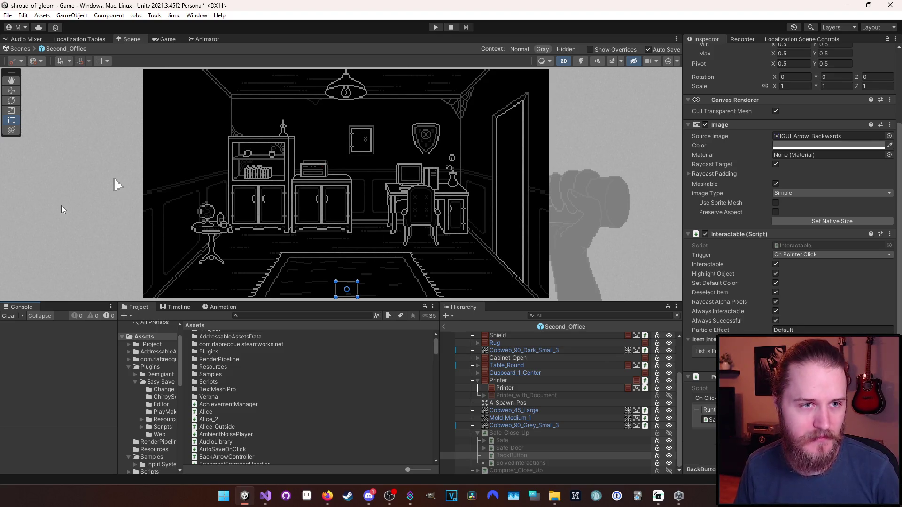
{"action": "key", "text": "alt+Tab"}
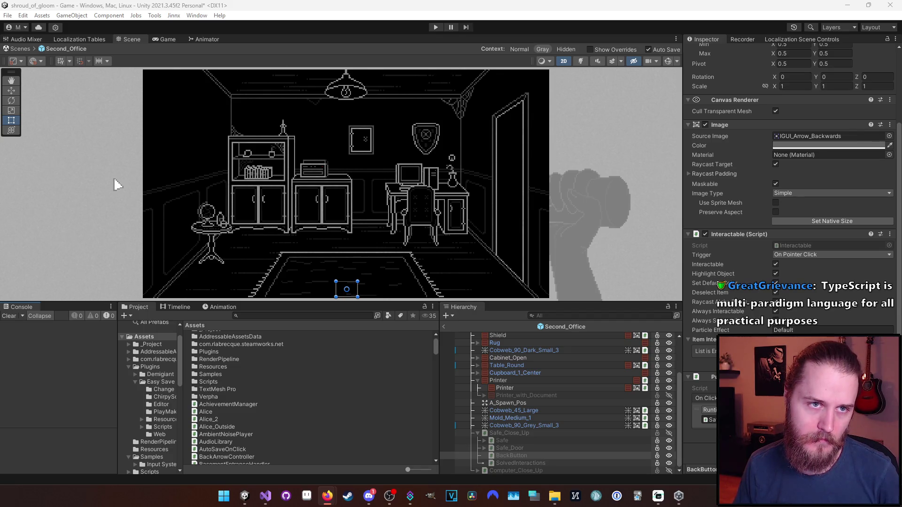
{"action": "key", "text": "alt+Tab"}
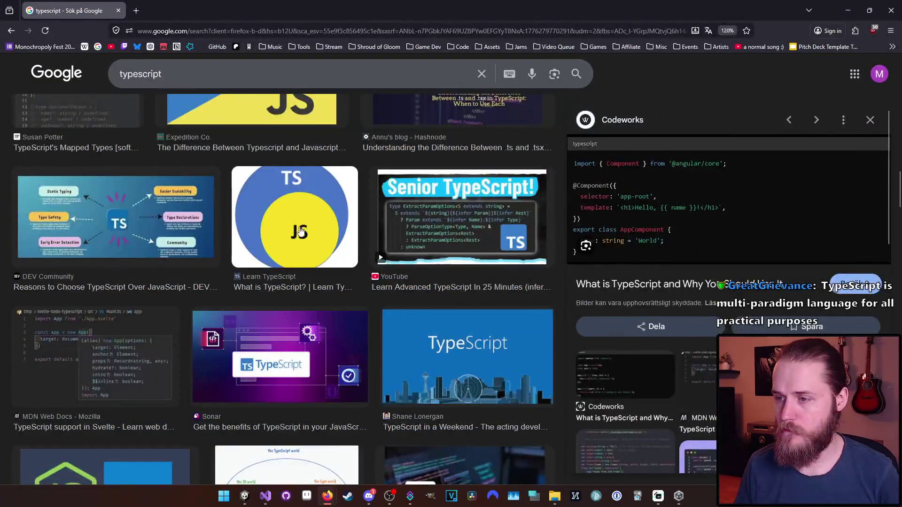
- Preview the Senior TypeScript video, ZIMjs TypeScript code and TypeScript Mapped Types results
{"action": "scroll", "coordinate": [336, 272], "scroll_direction": "up", "scroll_amount": 5}
{"action": "scroll", "coordinate": [337, 272], "scroll_direction": "down", "scroll_amount": 1}
{"action": "left_click", "coordinate": [398, 336]}
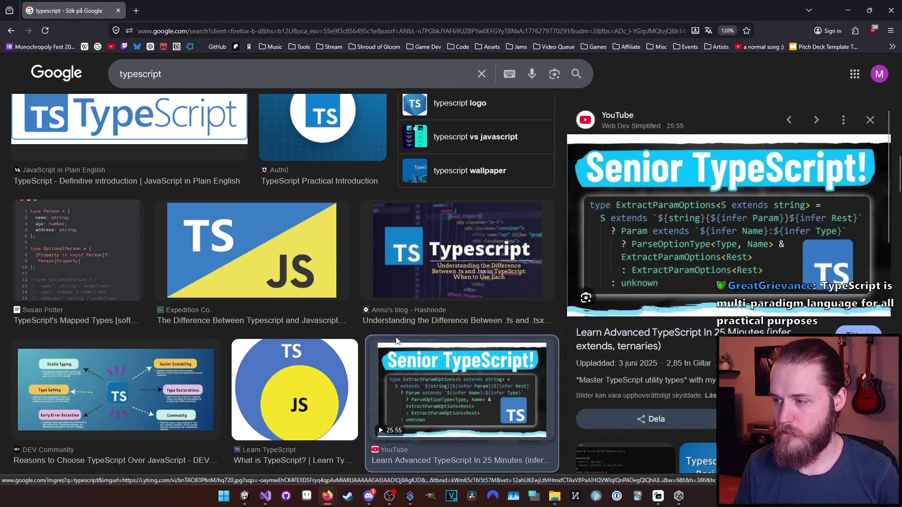
{"action": "scroll", "coordinate": [399, 331], "scroll_direction": "up", "scroll_amount": 1}
{"action": "scroll", "coordinate": [399, 337], "scroll_direction": "up", "scroll_amount": 1}
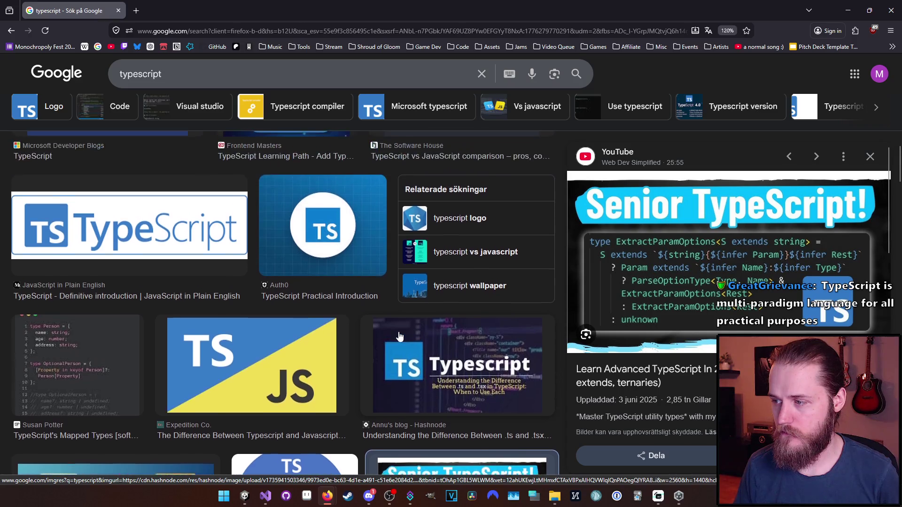
{"action": "scroll", "coordinate": [399, 337], "scroll_direction": "up", "scroll_amount": 2}
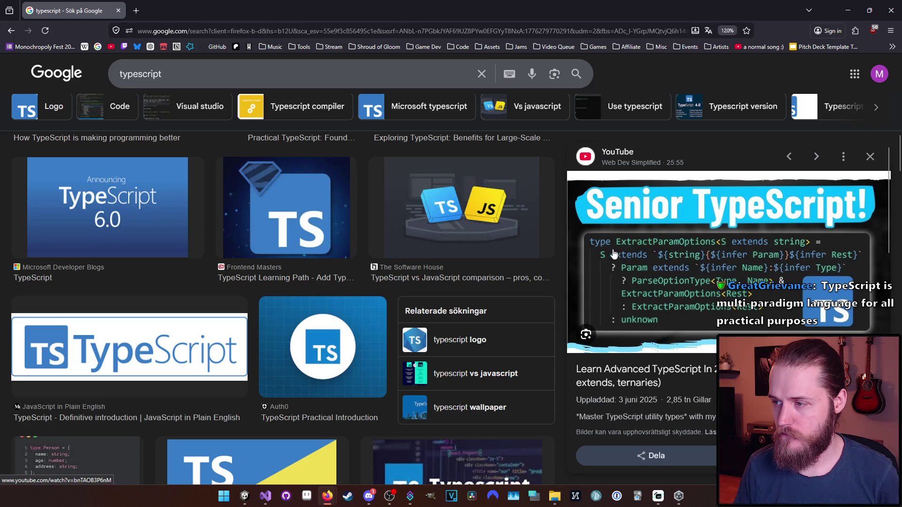
{"action": "scroll", "coordinate": [420, 331], "scroll_direction": "up", "scroll_amount": 3}
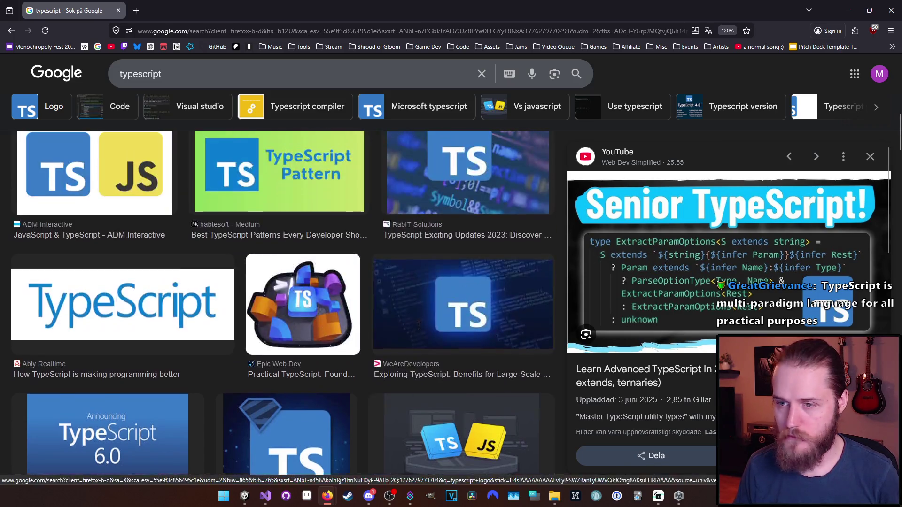
{"action": "scroll", "coordinate": [420, 332], "scroll_direction": "up", "scroll_amount": 5}
{"action": "left_click", "coordinate": [437, 401]}
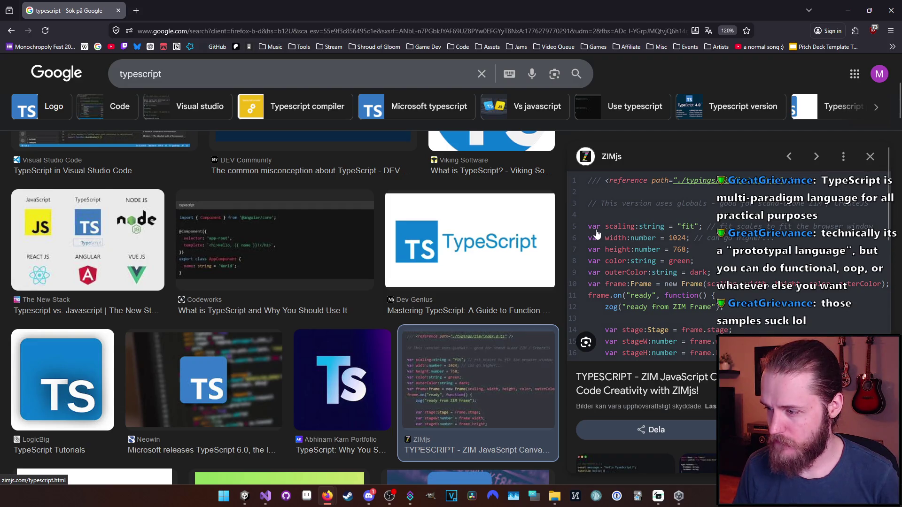
{"action": "scroll", "coordinate": [408, 262], "scroll_direction": "down", "scroll_amount": 5}
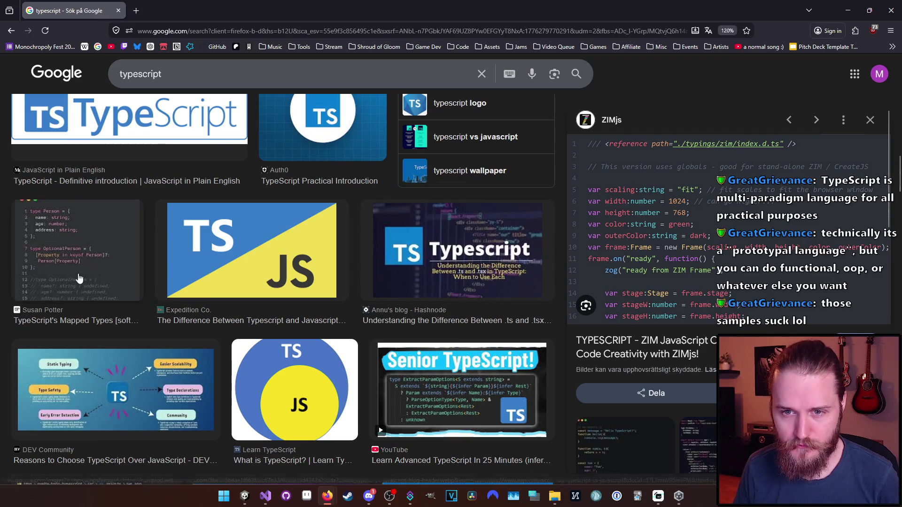
{"action": "left_click", "coordinate": [80, 277]}
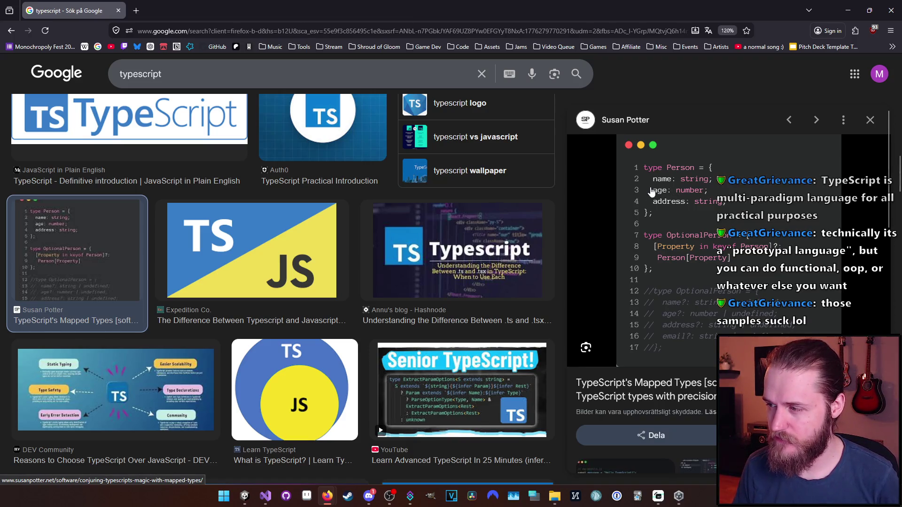
- Preview the TypeScript Documentation GIF, then close the browser to return to Unity
{"action": "scroll", "coordinate": [441, 297], "scroll_direction": "up", "scroll_amount": 3}
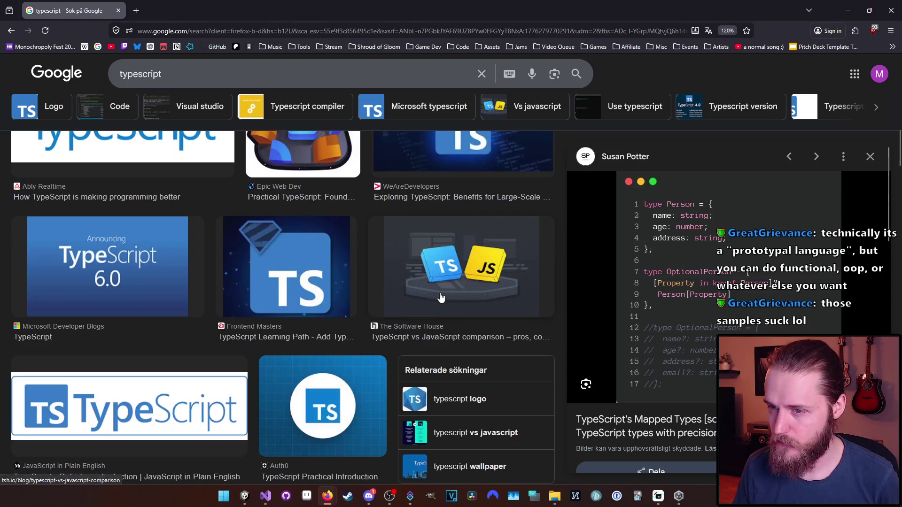
{"action": "scroll", "coordinate": [404, 297], "scroll_direction": "down", "scroll_amount": 10}
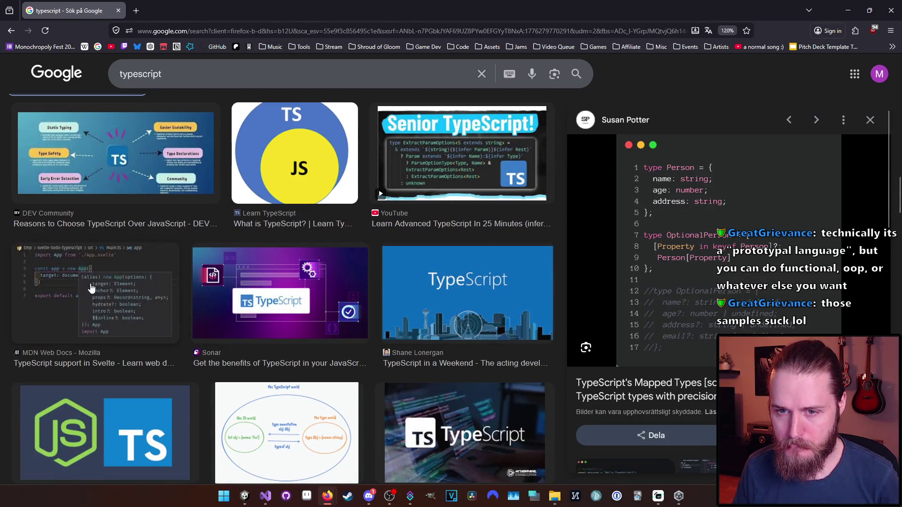
{"action": "scroll", "coordinate": [94, 287], "scroll_direction": "down", "scroll_amount": 10}
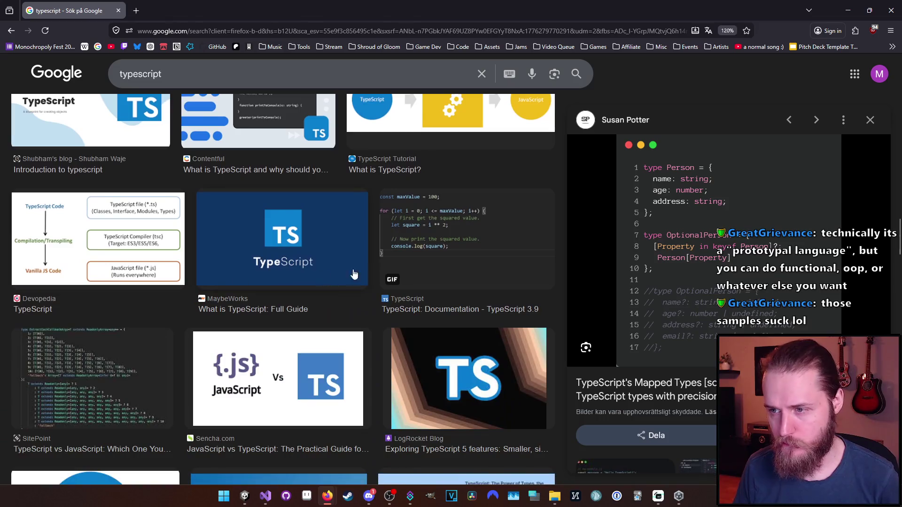
{"action": "left_click", "coordinate": [423, 231]}
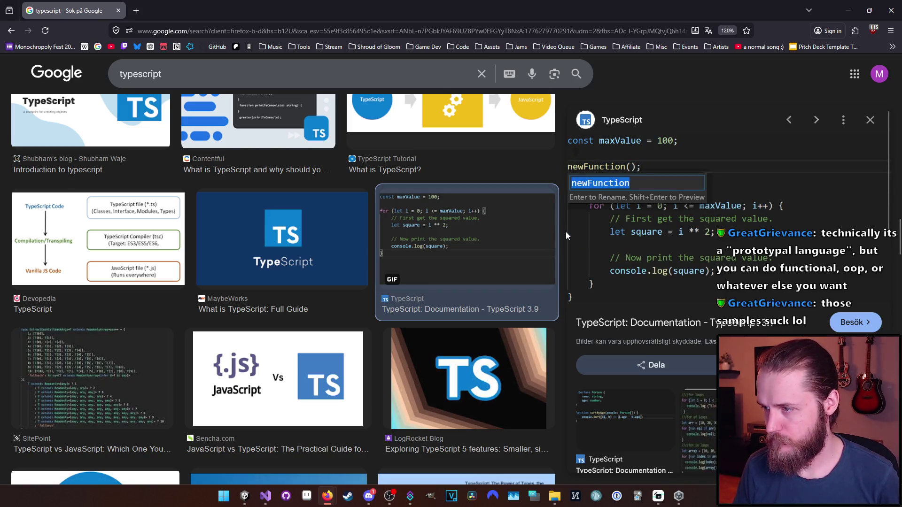
{"action": "scroll", "coordinate": [331, 240], "scroll_direction": "down", "scroll_amount": 4}
{"action": "scroll", "coordinate": [331, 240], "scroll_direction": "down", "scroll_amount": 15}
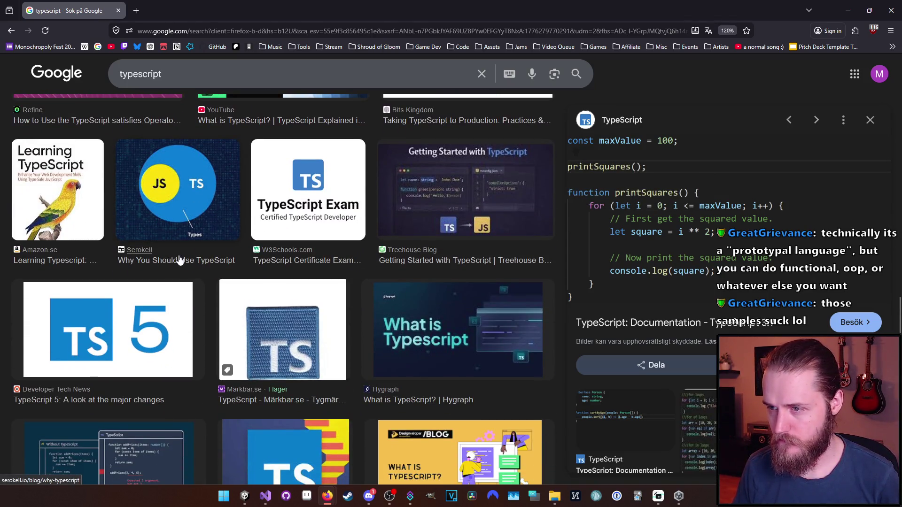
{"action": "scroll", "coordinate": [178, 260], "scroll_direction": "down", "scroll_amount": 2}
{"action": "left_click", "coordinate": [123, 14]}
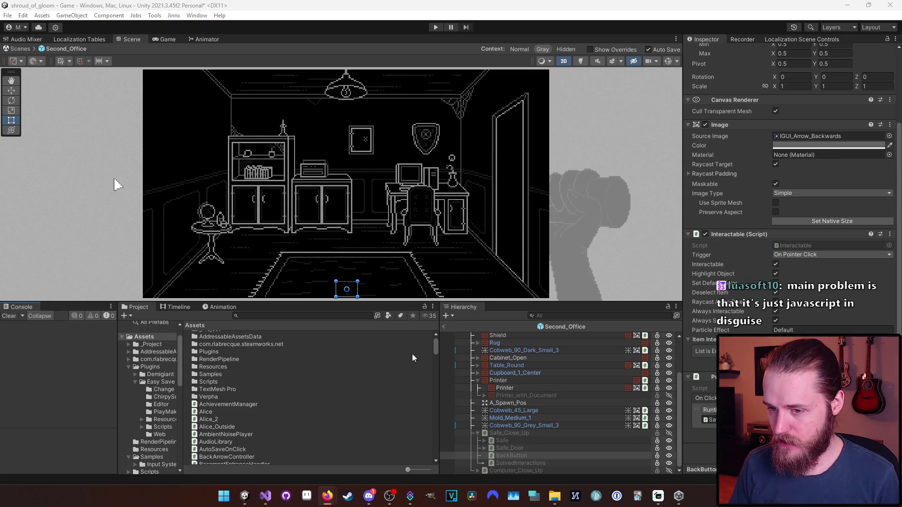
{"action": "scroll", "coordinate": [392, 364], "scroll_direction": "up", "scroll_amount": 1}
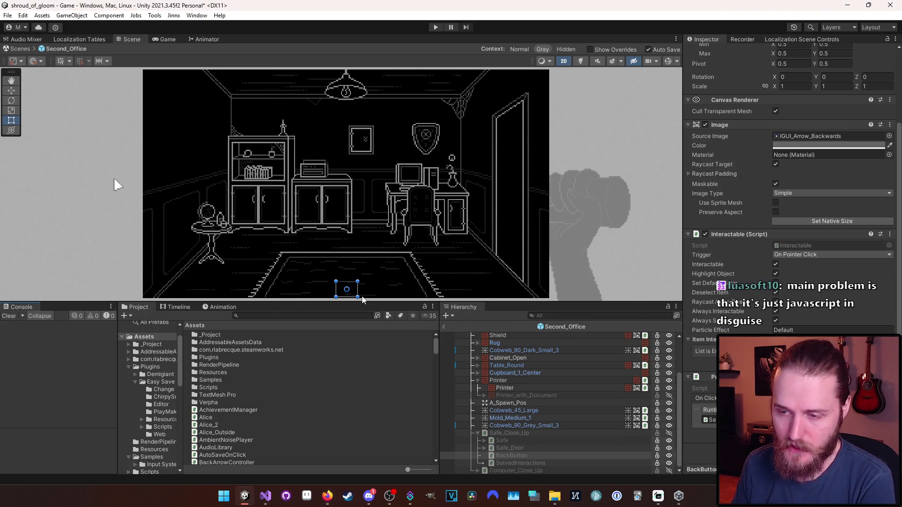
{"action": "mouse_move", "coordinate": [341, 303]}
{"action": "left_mouse_down"}
{"action": "mouse_move", "coordinate": [341, 375]}
{"action": "mouse_move", "coordinate": [339, 329]}
{"action": "left_mouse_up"}
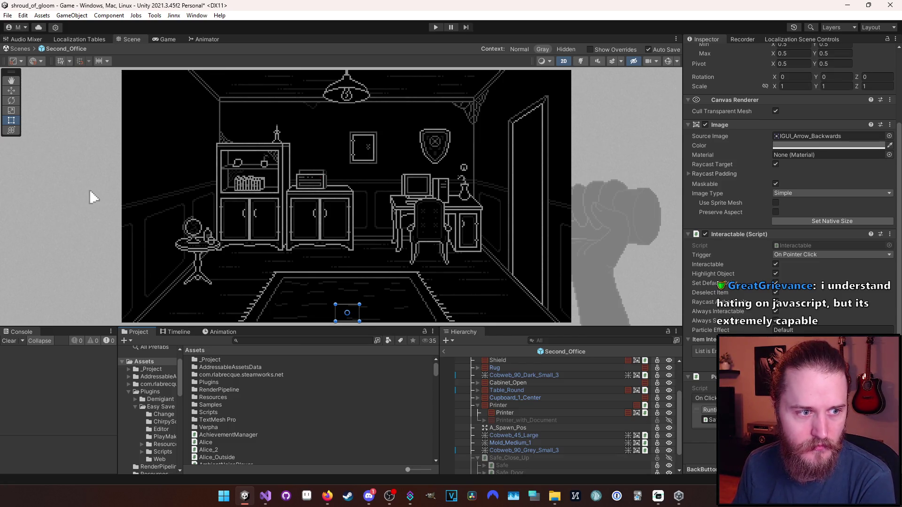
- Pull the Scene view's lower splitter back up slightly, keeping the Scene view enlarged
{"action": "key", "text": "alt+Tab"}
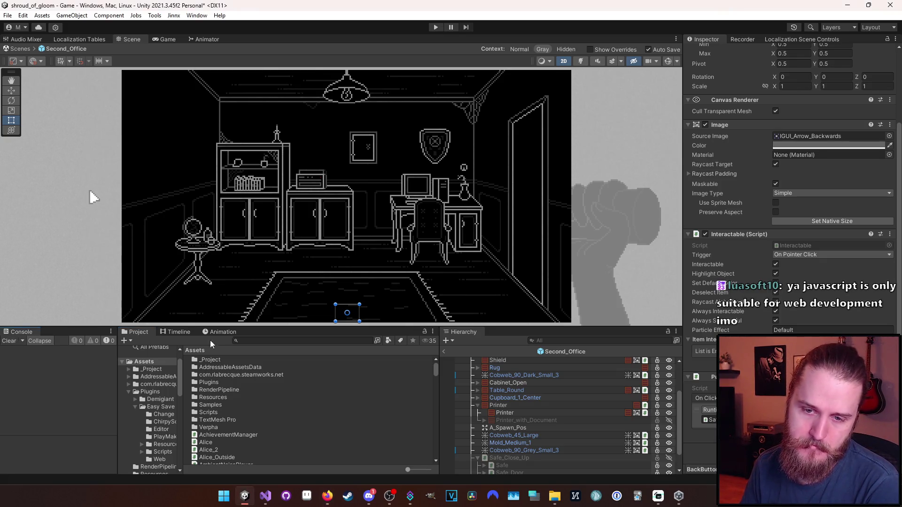
{"action": "left_click_drag", "start_coordinate": [343, 328], "coordinate": [343, 308]}
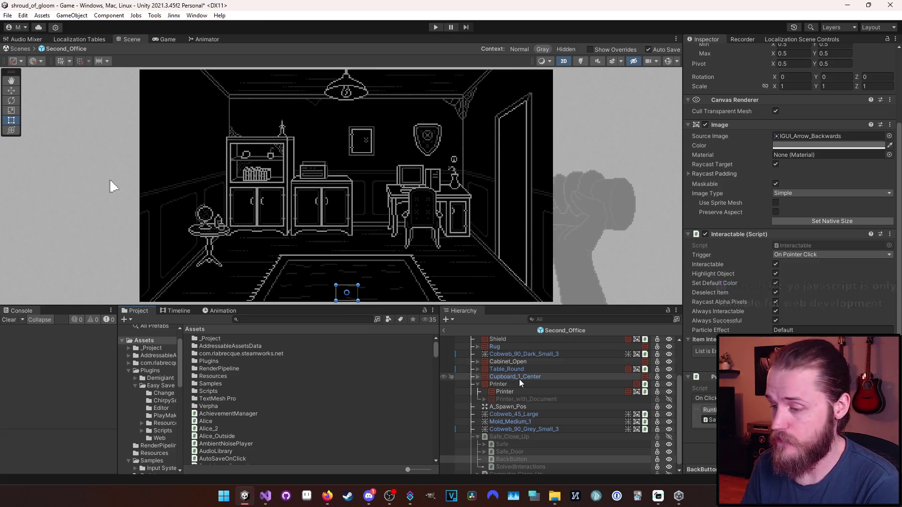
{"action": "scroll", "coordinate": [642, 422], "scroll_direction": "down", "scroll_amount": 1}
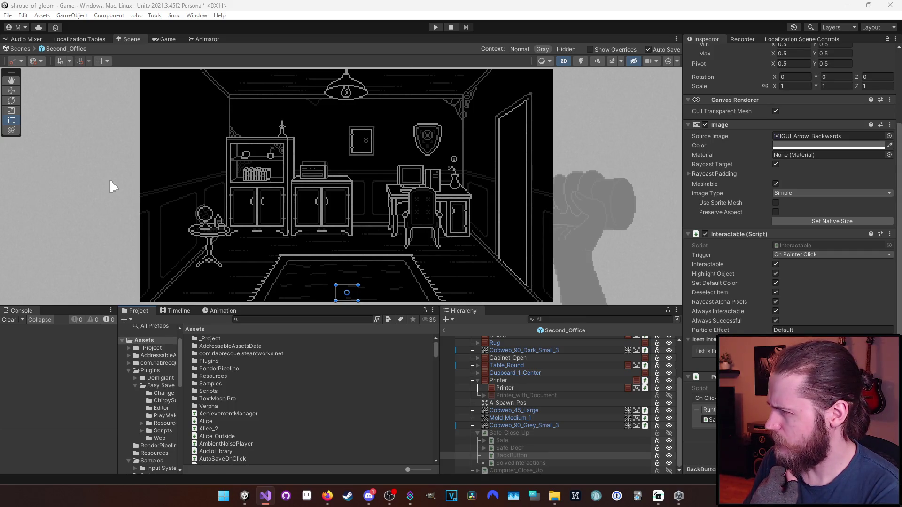
- Inspect the decompiled Debug.developerConsoleVisible definition, then navigate back to DevTools.cs line 205
{"action": "key", "text": "alt+Tab"}
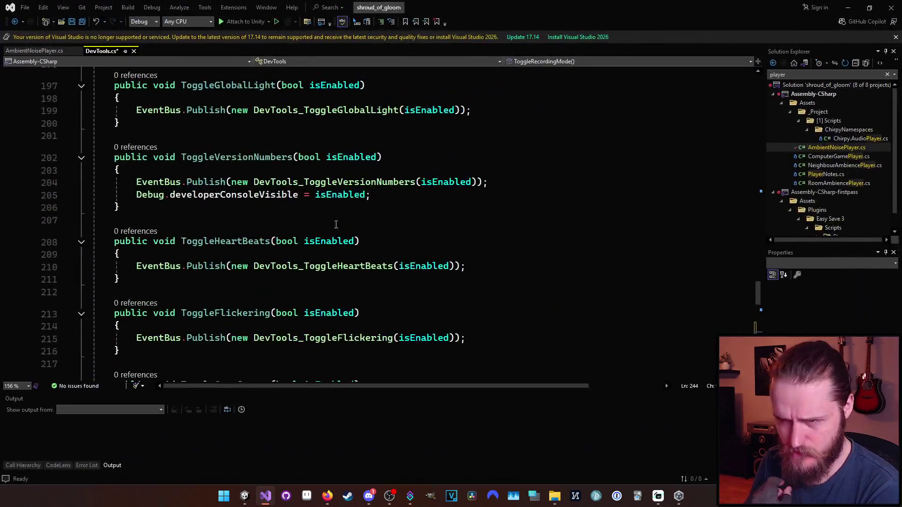
{"action": "mouse_move", "coordinate": [237, 198]}
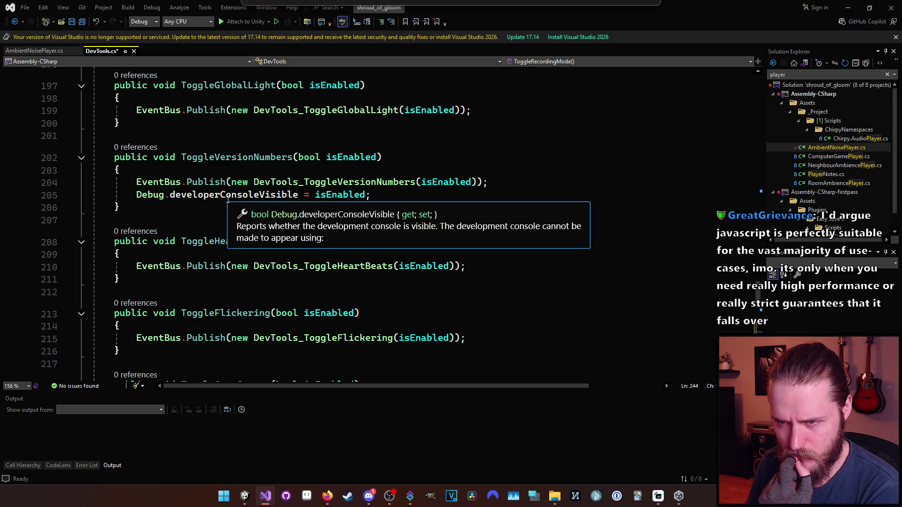
{"action": "left_click", "coordinate": [228, 200]}
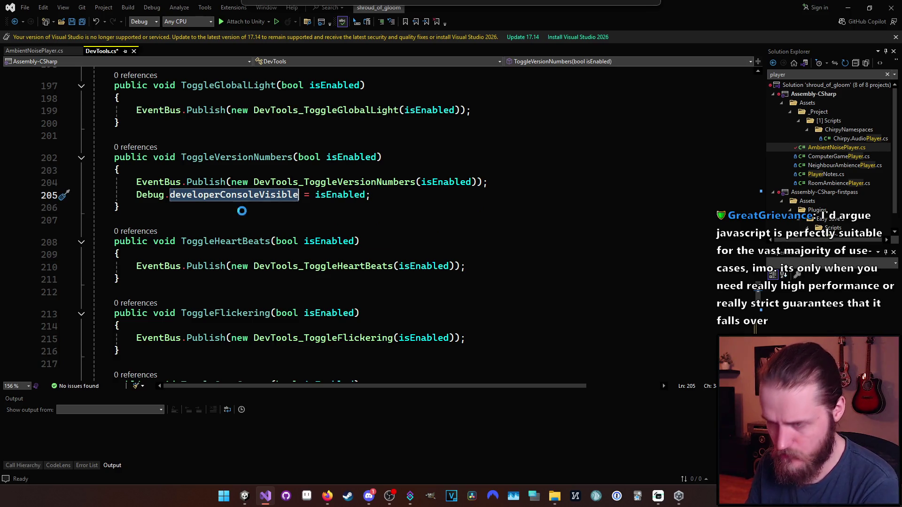
{"action": "key", "text": "F12"}
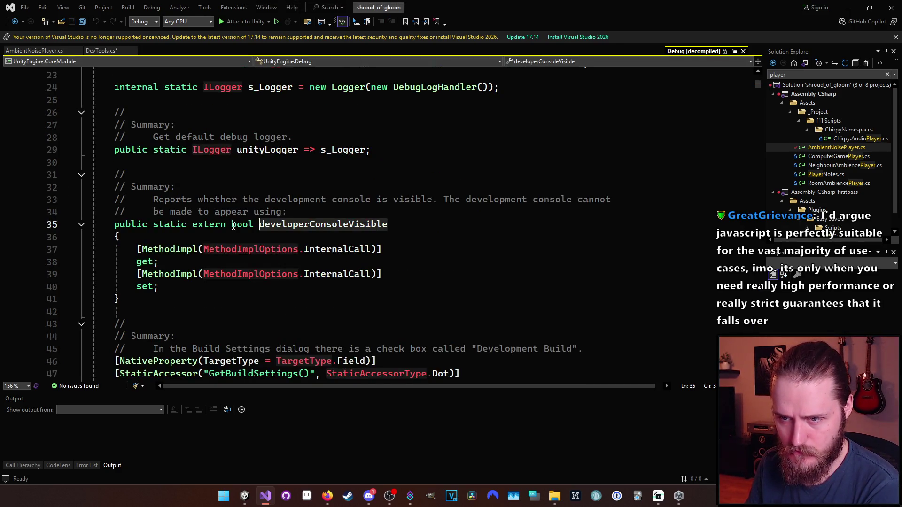
{"action": "scroll", "coordinate": [238, 294], "scroll_direction": "down", "scroll_amount": 2}
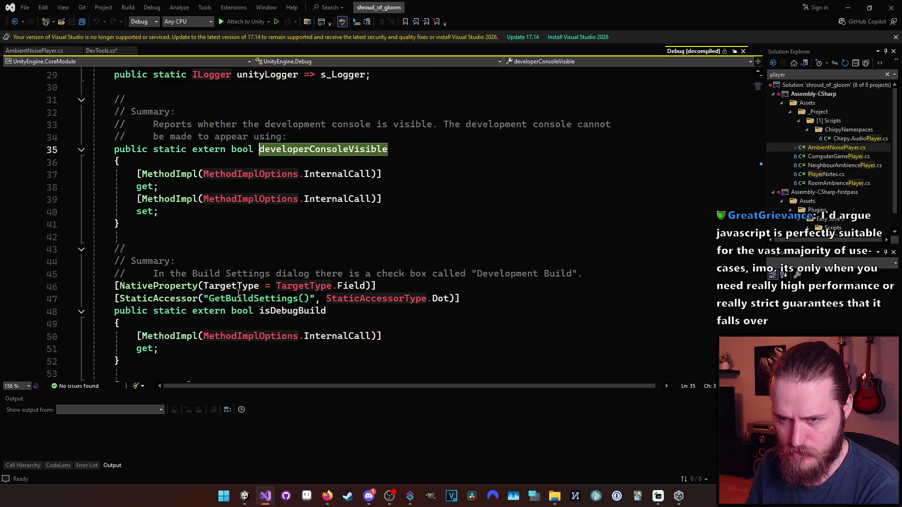
{"action": "scroll", "coordinate": [238, 294], "scroll_direction": "down", "scroll_amount": 5}
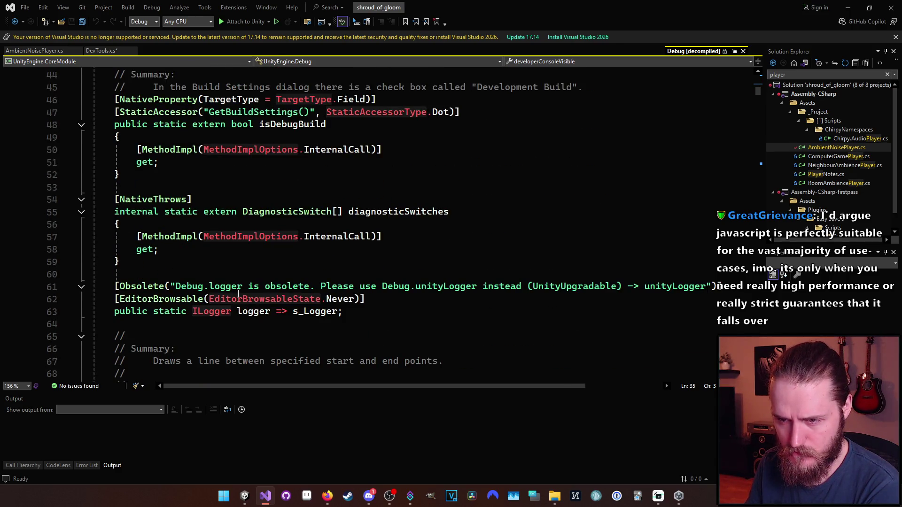
{"action": "scroll", "coordinate": [238, 294], "scroll_direction": "down", "scroll_amount": 4}
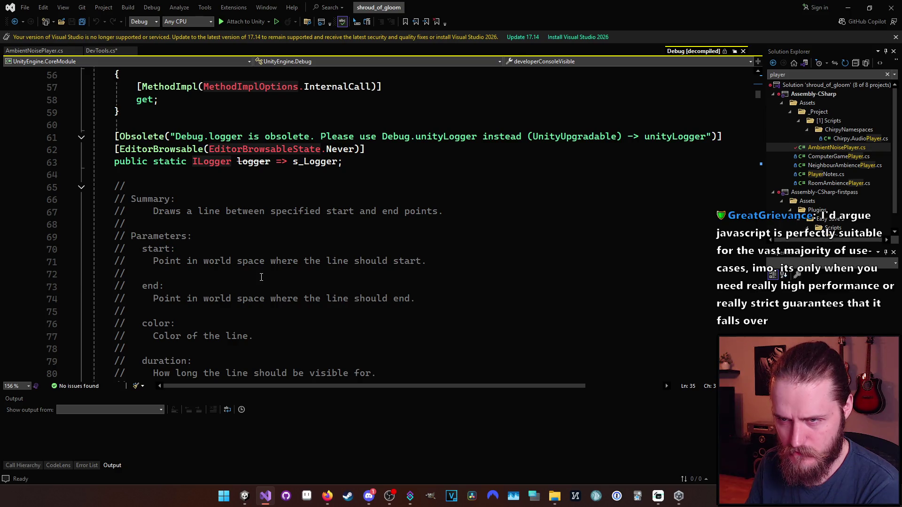
{"action": "key", "text": "ctrl+minus"}
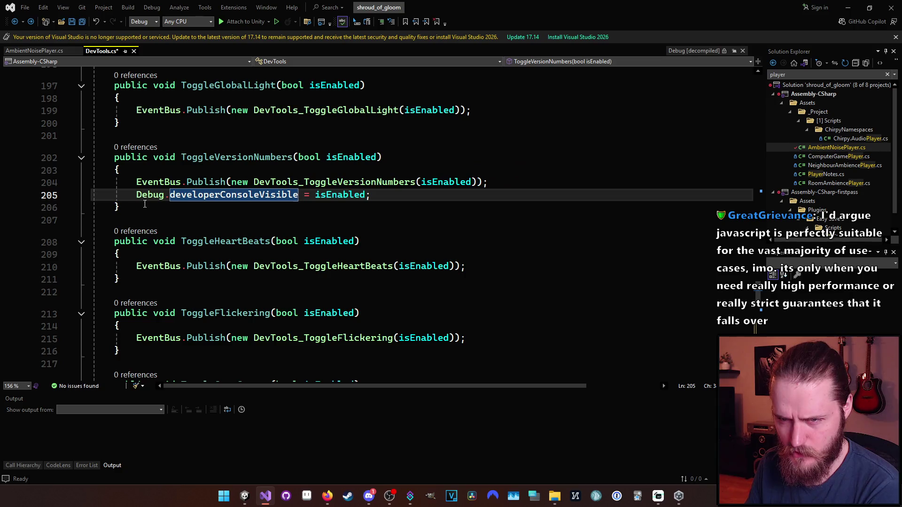
- Comment out the Debug.developerConsoleVisible line 205 and save DevTools.cs
{"action": "key", "text": "ctrl+k"}
{"action": "key", "text": "ctrl+c"}
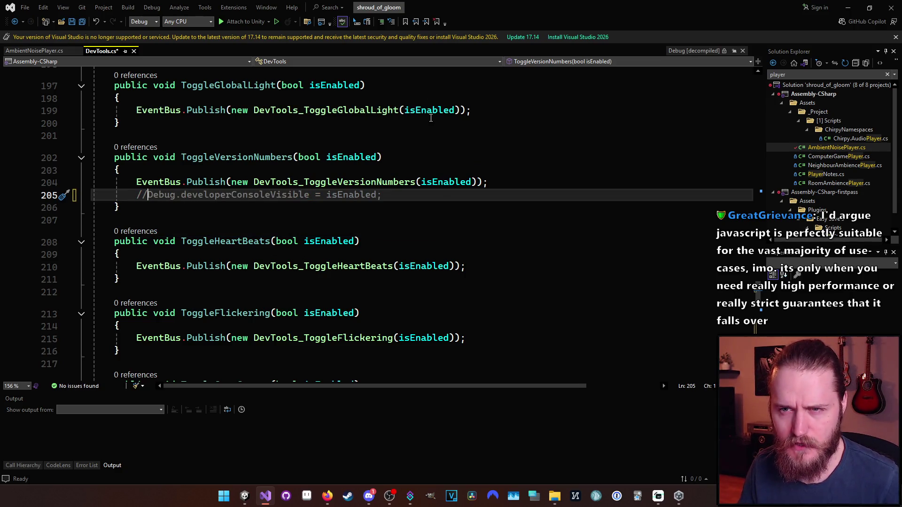
{"action": "key", "text": "ctrl+s"}
- Scroll through DevTools.cs to the ToggleGameCursor, DeleteAllPlayerPrefs and UnlockAchievement methods
{"action": "scroll", "coordinate": [261, 258], "scroll_direction": "up", "scroll_amount": 4}
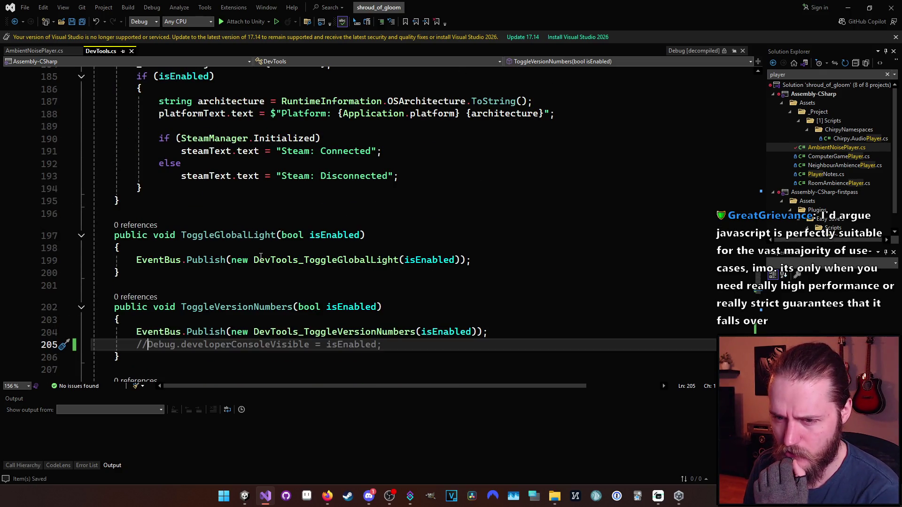
{"action": "scroll", "coordinate": [261, 257], "scroll_direction": "up", "scroll_amount": 3}
{"action": "scroll", "coordinate": [264, 282], "scroll_direction": "down", "scroll_amount": 2}
{"action": "scroll", "coordinate": [268, 326], "scroll_direction": "up", "scroll_amount": 1}
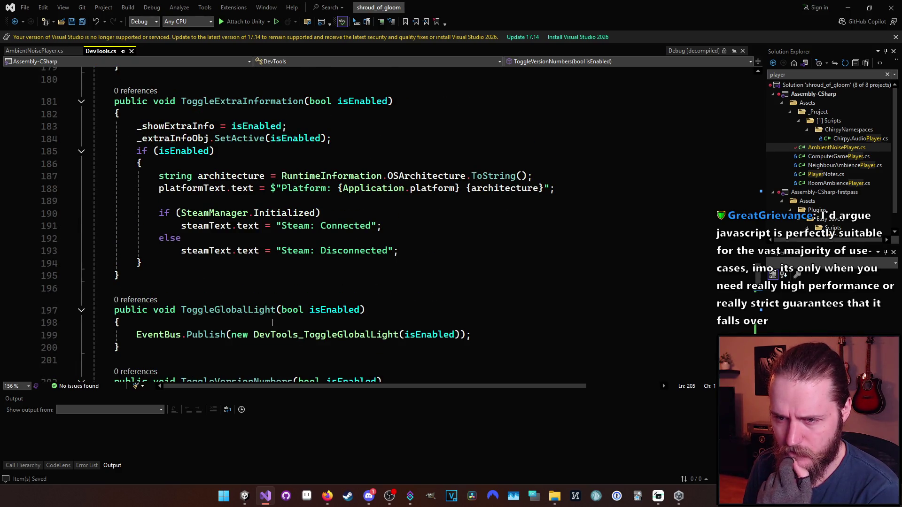
{"action": "scroll", "coordinate": [272, 323], "scroll_direction": "up", "scroll_amount": 7}
{"action": "scroll", "coordinate": [274, 315], "scroll_direction": "down", "scroll_amount": 4}
{"action": "scroll", "coordinate": [274, 315], "scroll_direction": "down", "scroll_amount": 8}
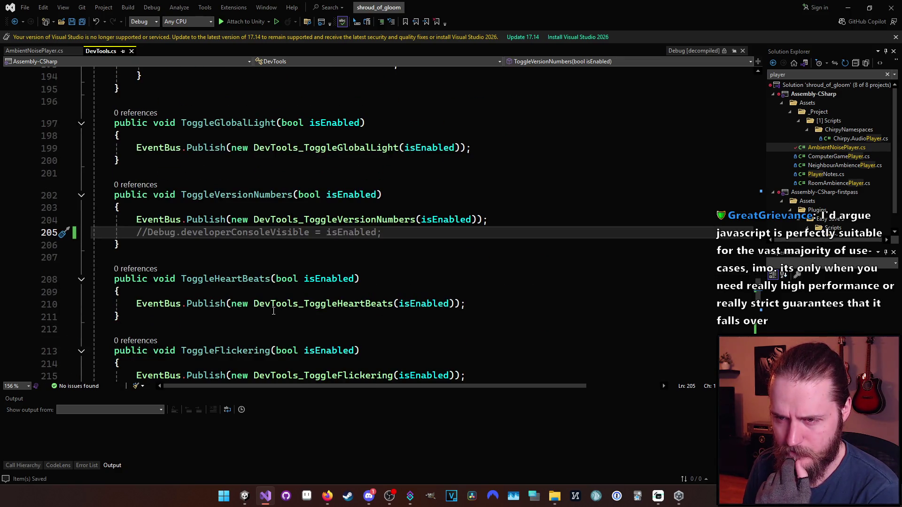
{"action": "scroll", "coordinate": [273, 311], "scroll_direction": "up", "scroll_amount": 11}
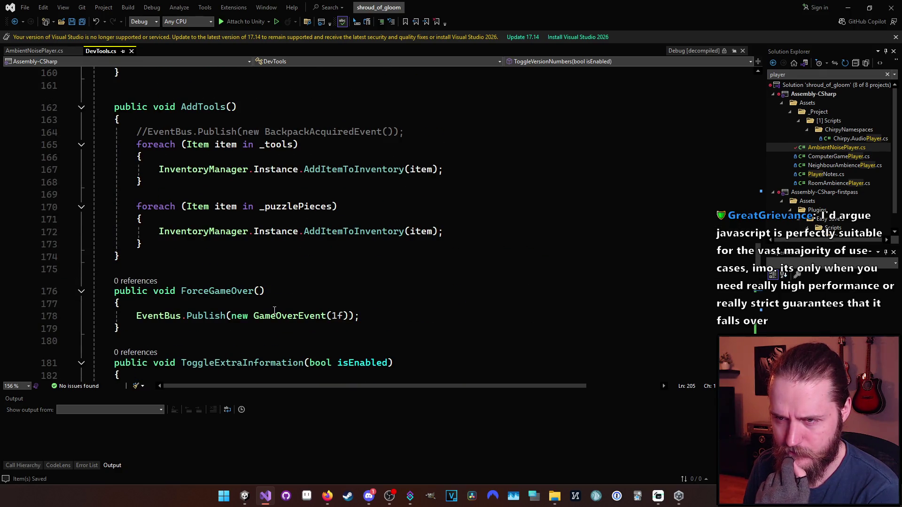
{"action": "scroll", "coordinate": [274, 311], "scroll_direction": "down", "scroll_amount": 2}
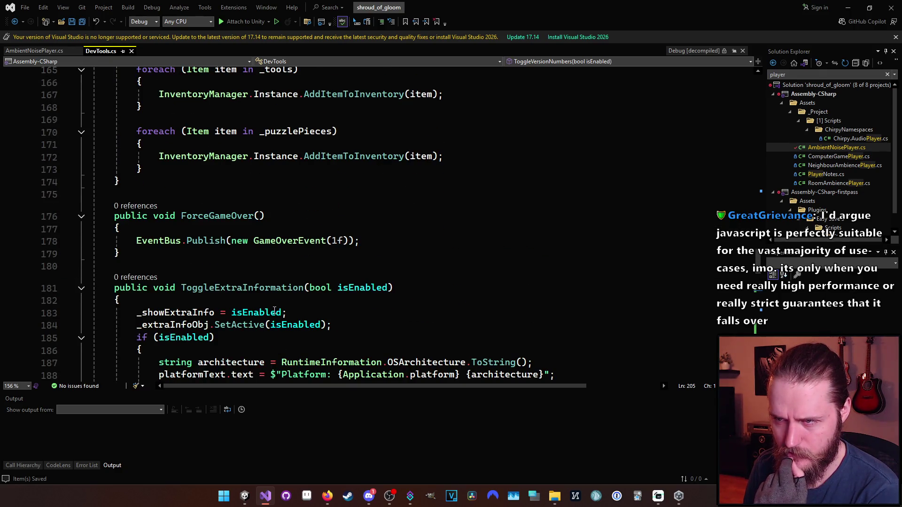
{"action": "scroll", "coordinate": [274, 310], "scroll_direction": "down", "scroll_amount": 1}
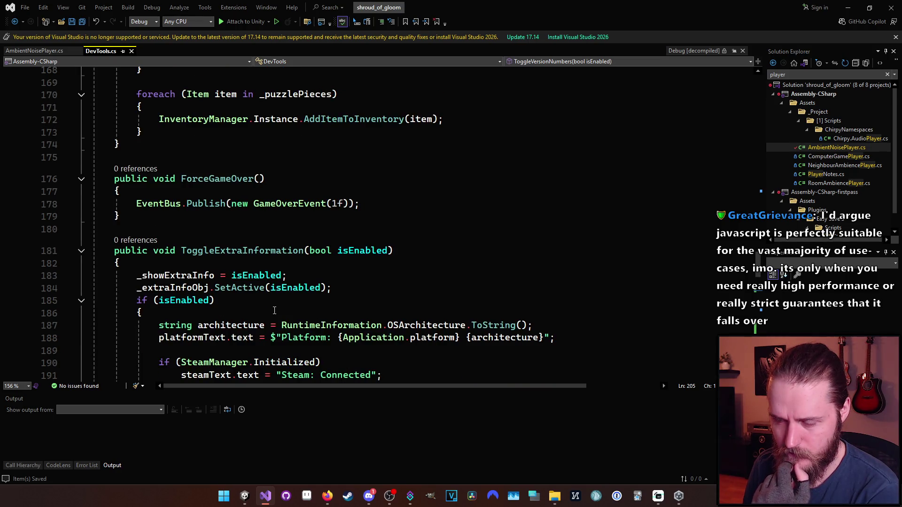
{"action": "scroll", "coordinate": [274, 311], "scroll_direction": "down", "scroll_amount": 2}
{"action": "scroll", "coordinate": [275, 311], "scroll_direction": "down", "scroll_amount": 1}
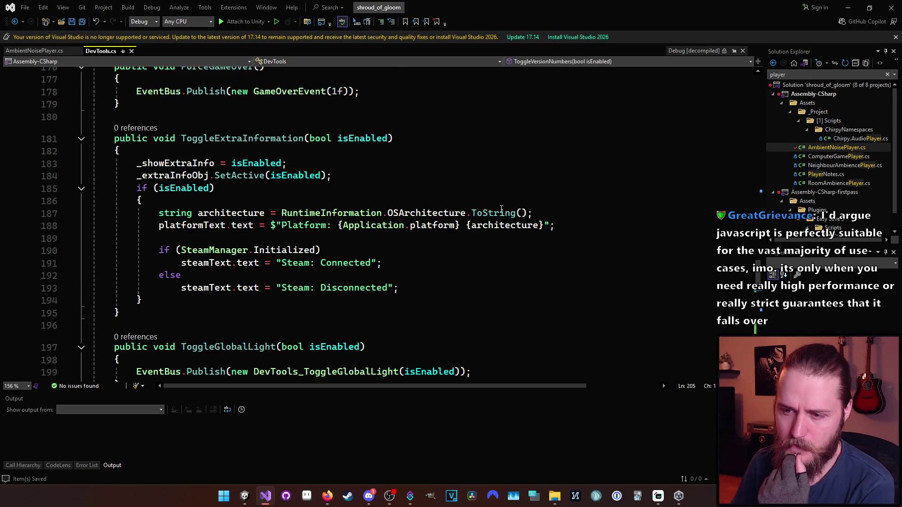
{"action": "scroll", "coordinate": [386, 212], "scroll_direction": "down", "scroll_amount": 7}
{"action": "scroll", "coordinate": [386, 211], "scroll_direction": "down", "scroll_amount": 4}
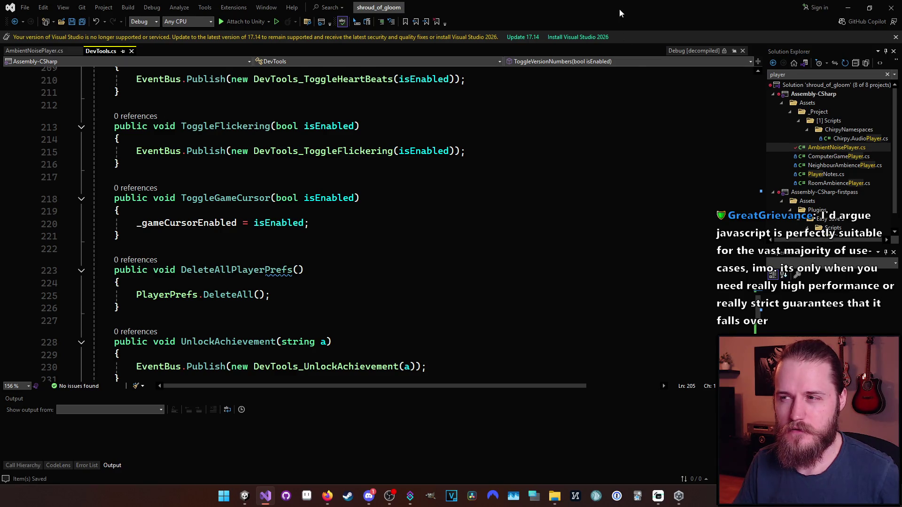
{"action": "key", "text": "alt+Tab"}
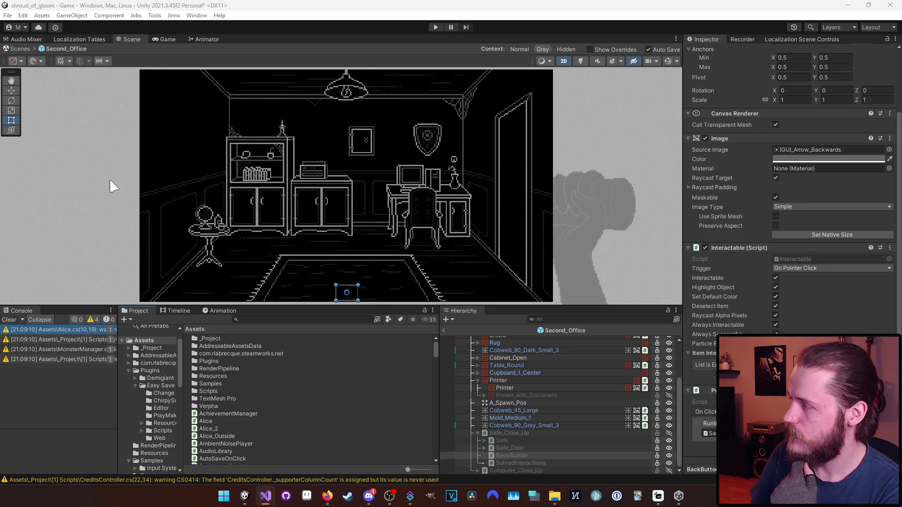
{"action": "key", "text": "alt+Tab"}
{"action": "scroll", "coordinate": [364, 300], "scroll_direction": "up", "scroll_amount": 15}
{"action": "scroll", "coordinate": [364, 300], "scroll_direction": "up", "scroll_amount": 20}
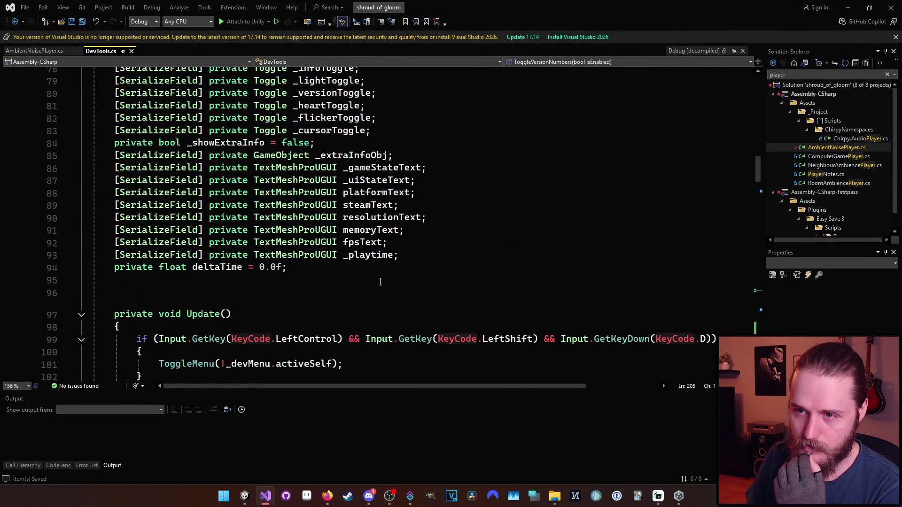
- Add a [SerializeField] private Sprite _backArrowSprite field below _playtime, on line 94
{"action": "scroll", "coordinate": [393, 265], "scroll_direction": "down", "scroll_amount": 2}
{"action": "scroll", "coordinate": [401, 264], "scroll_direction": "up", "scroll_amount": 2}
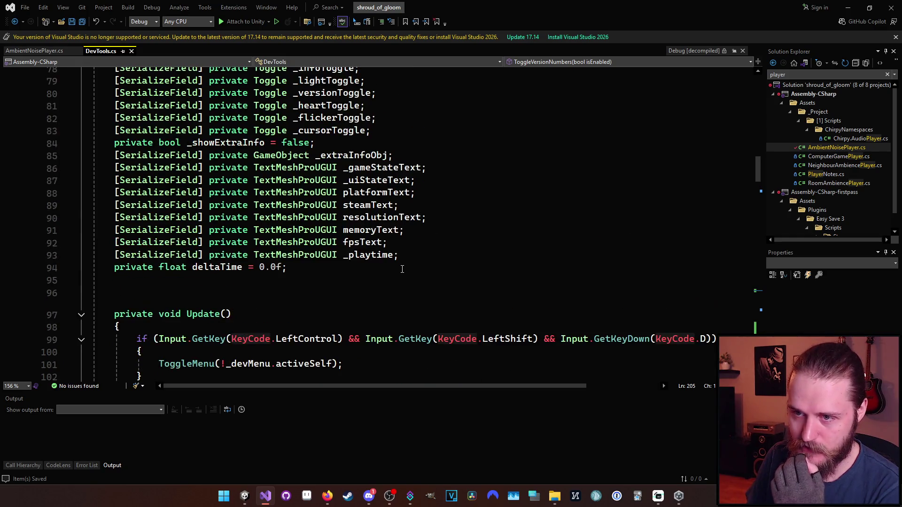
{"action": "left_click", "coordinate": [407, 252]}
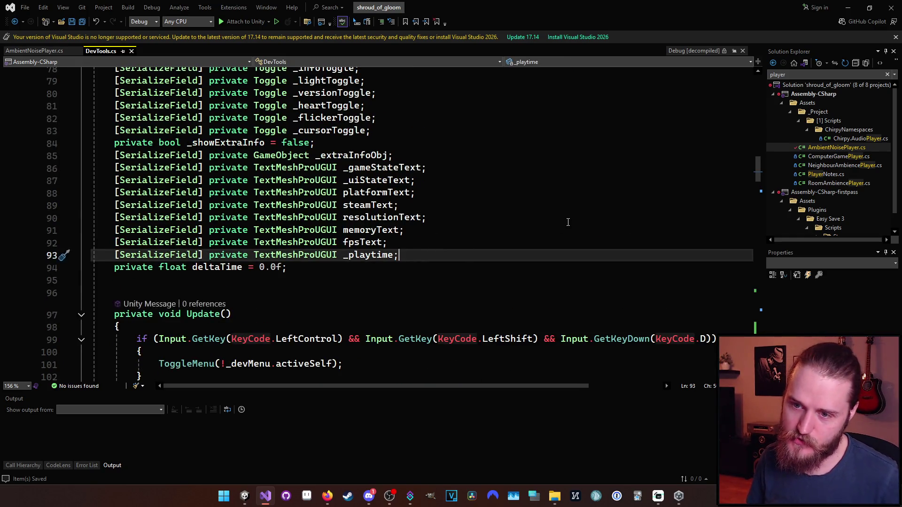
{"action": "key", "text": "Return"}
{"action": "type", "text": "sfp"}
{"action": "key", "text": "Tab"}
{"action": "key", "text": "Tab"}
{"action": "type", "text": "Sprite"}
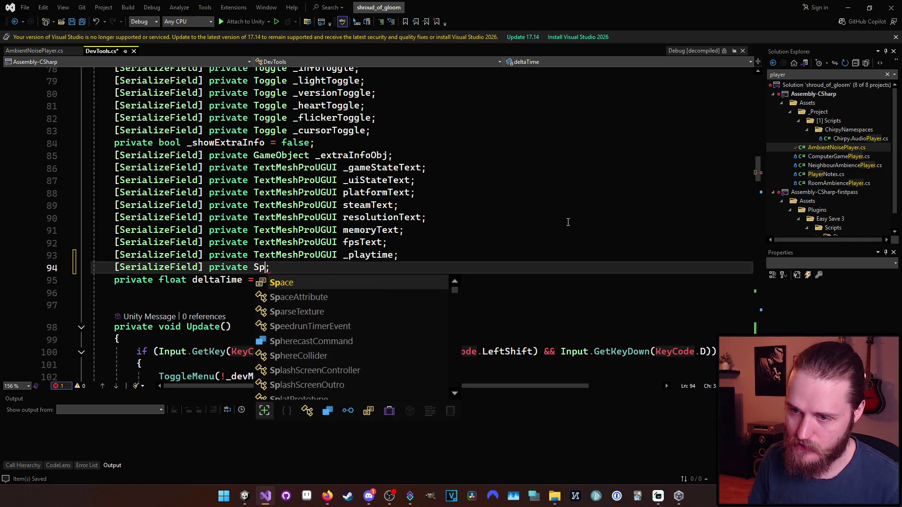
{"action": "type", "text": " _"}
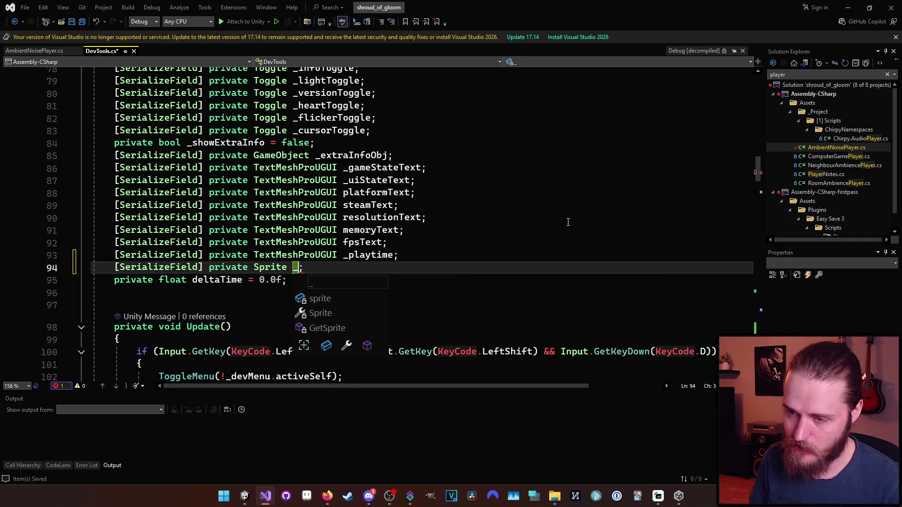
{"action": "type", "text": "backArrowS"}
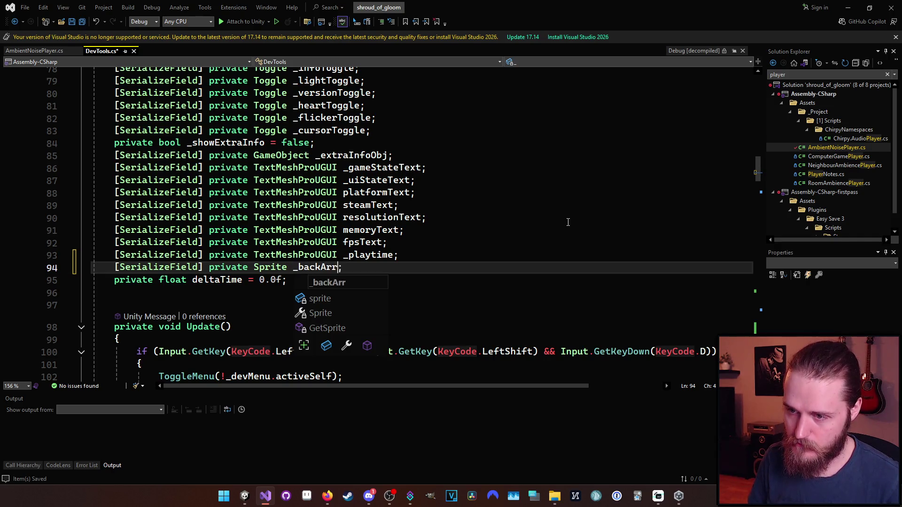
{"action": "type", "text": "prite"}
{"action": "key", "text": "Escape"}
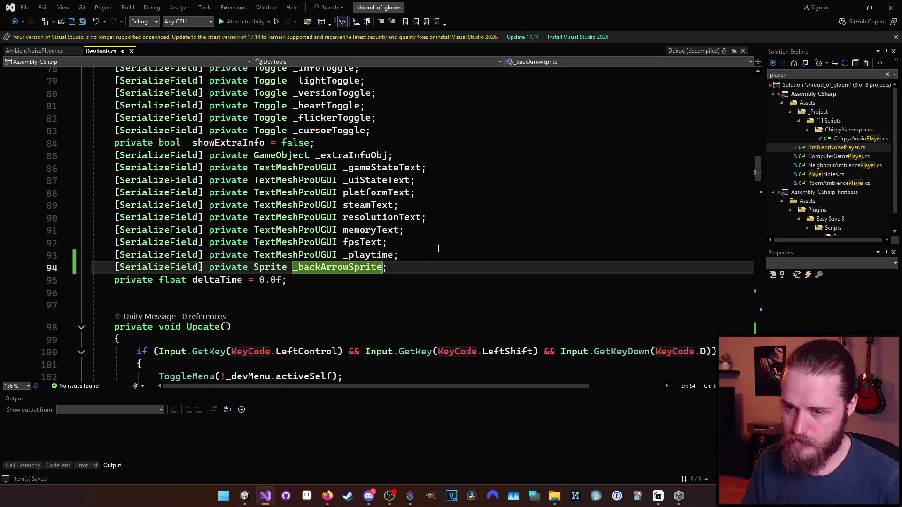
{"action": "scroll", "coordinate": [509, 185], "scroll_direction": "down", "scroll_amount": 4}
{"action": "scroll", "coordinate": [509, 185], "scroll_direction": "down", "scroll_amount": 20}
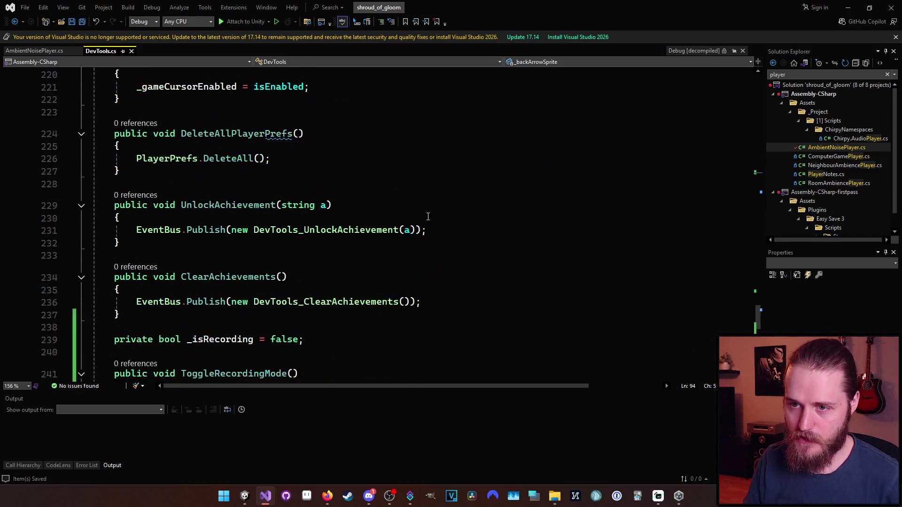
{"action": "scroll", "coordinate": [427, 216], "scroll_direction": "down", "scroll_amount": 4}
{"action": "scroll", "coordinate": [408, 221], "scroll_direction": "up", "scroll_amount": 5}
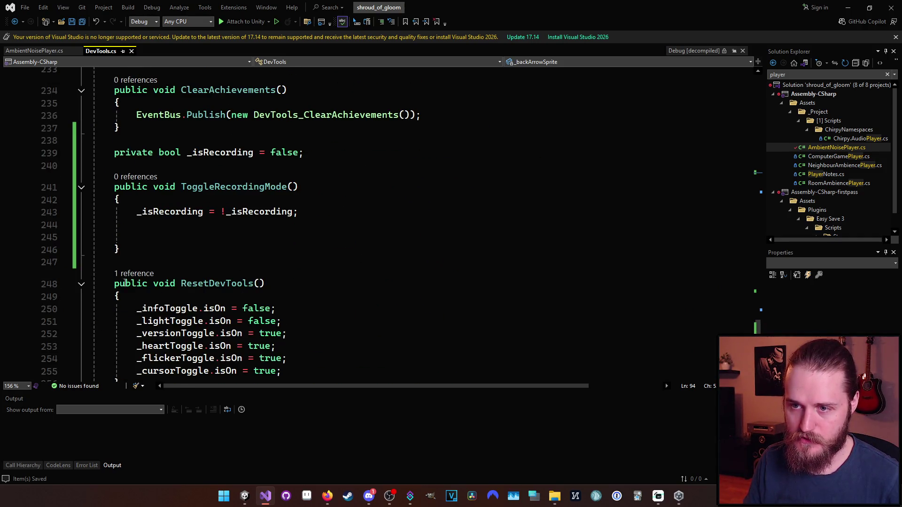
{"action": "left_click", "coordinate": [173, 238]}
{"action": "scroll", "coordinate": [427, 203], "scroll_direction": "up", "scroll_amount": 1}
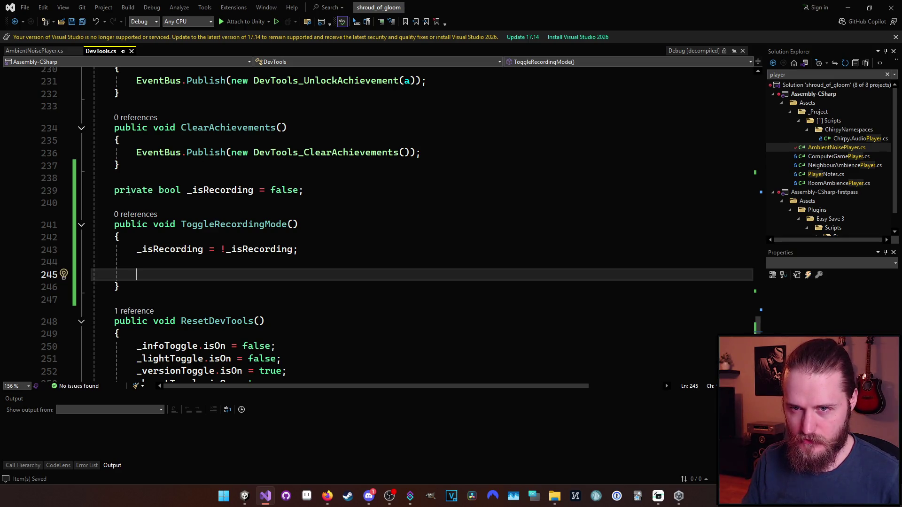
{"action": "scroll", "coordinate": [733, 141], "scroll_direction": "up", "scroll_amount": 20}
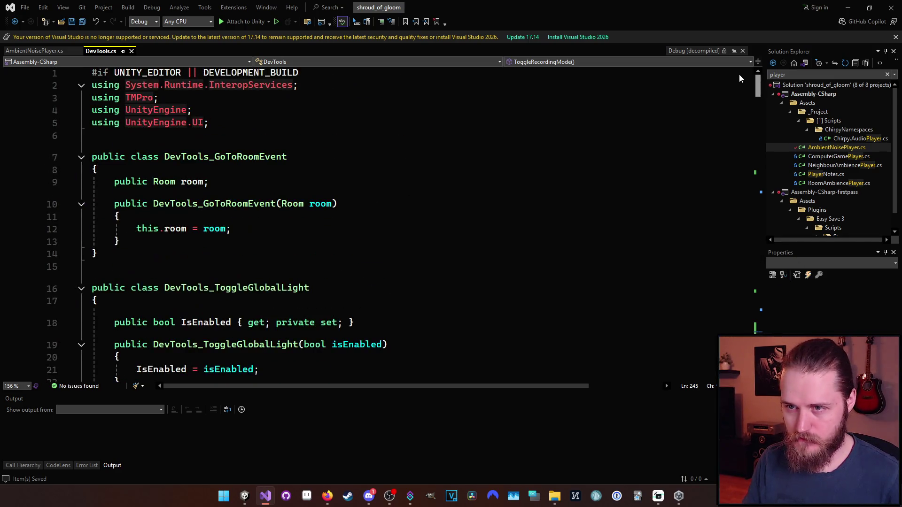
{"action": "scroll", "coordinate": [737, 103], "scroll_direction": "down", "scroll_amount": 20}
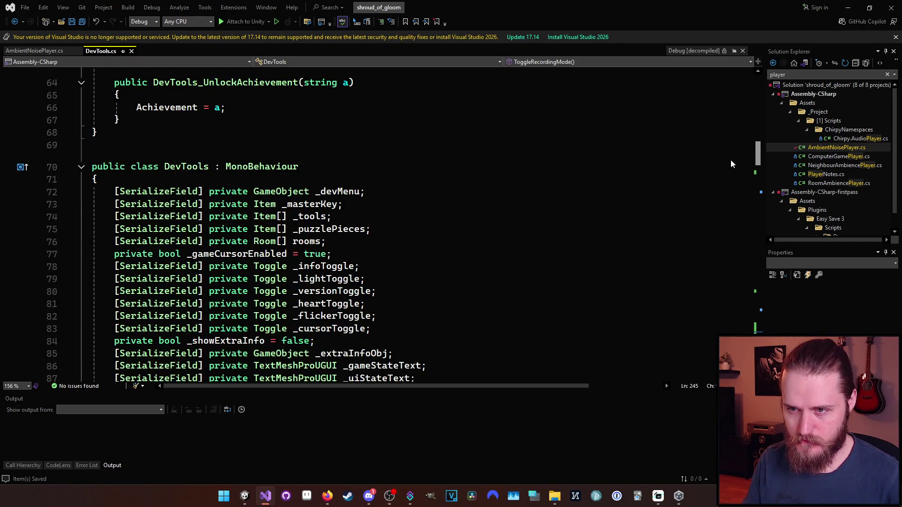
{"action": "scroll", "coordinate": [731, 164], "scroll_direction": "down", "scroll_amount": 5}
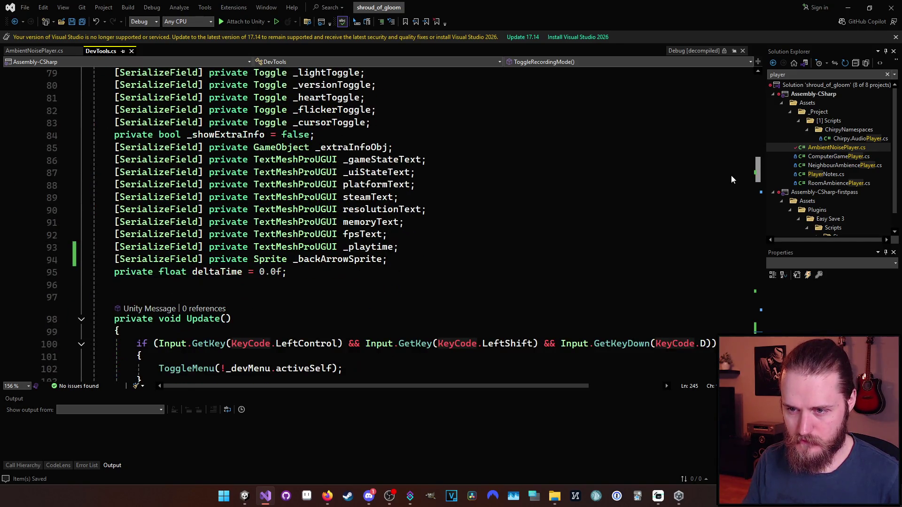
{"action": "scroll", "coordinate": [731, 179], "scroll_direction": "down", "scroll_amount": 20}
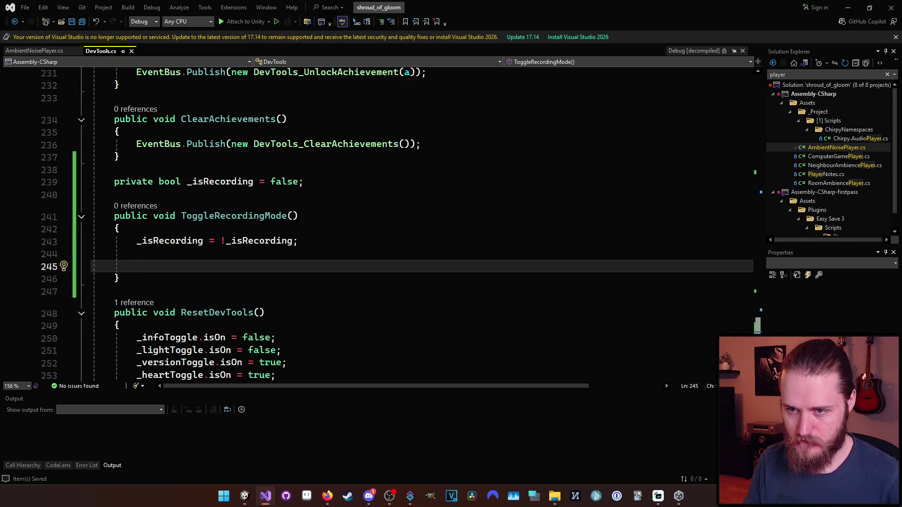
{"action": "scroll", "coordinate": [226, 239], "scroll_direction": "down", "scroll_amount": 1}
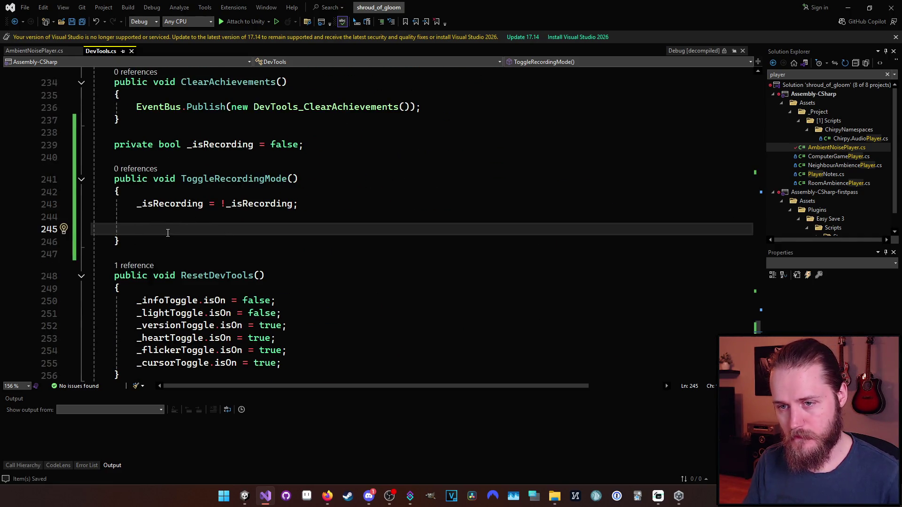
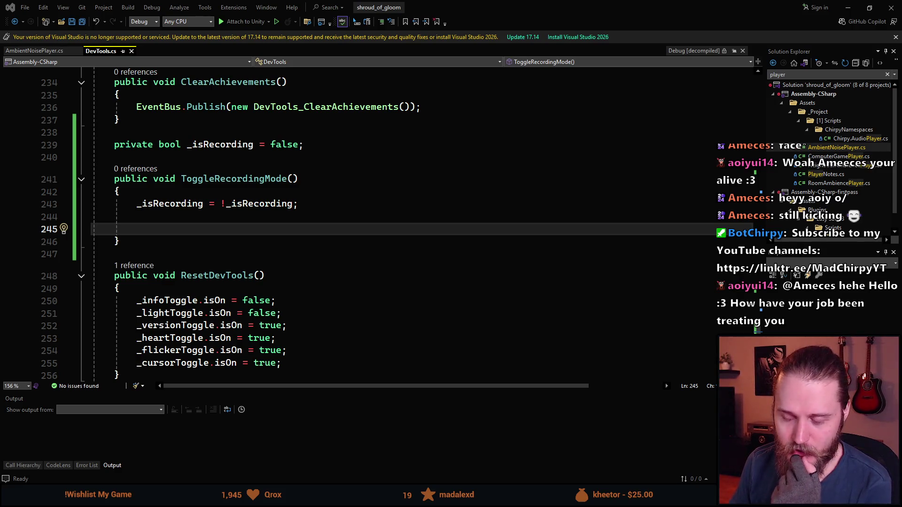
- Change the recording field in DevTools.cs from private bool to public static bool
{"action": "left_click", "coordinate": [196, 229]}
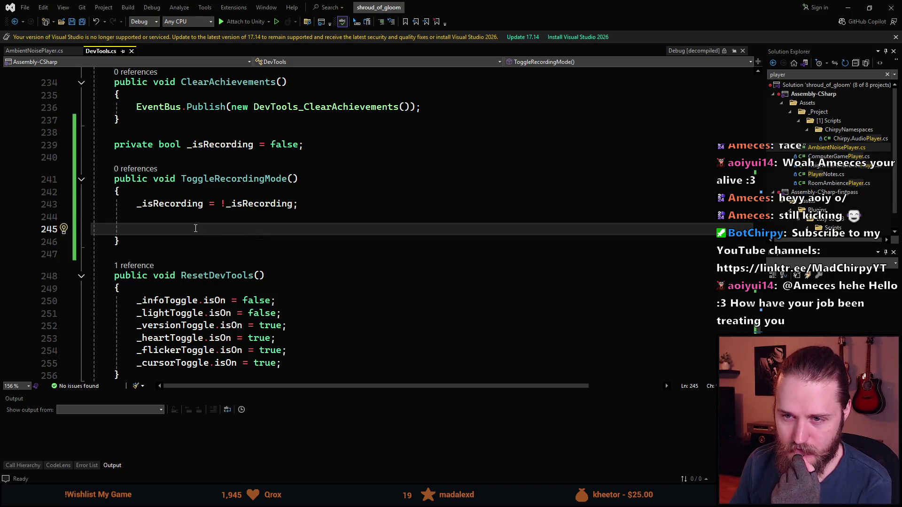
{"action": "scroll", "coordinate": [195, 228], "scroll_direction": "up", "scroll_amount": 2}
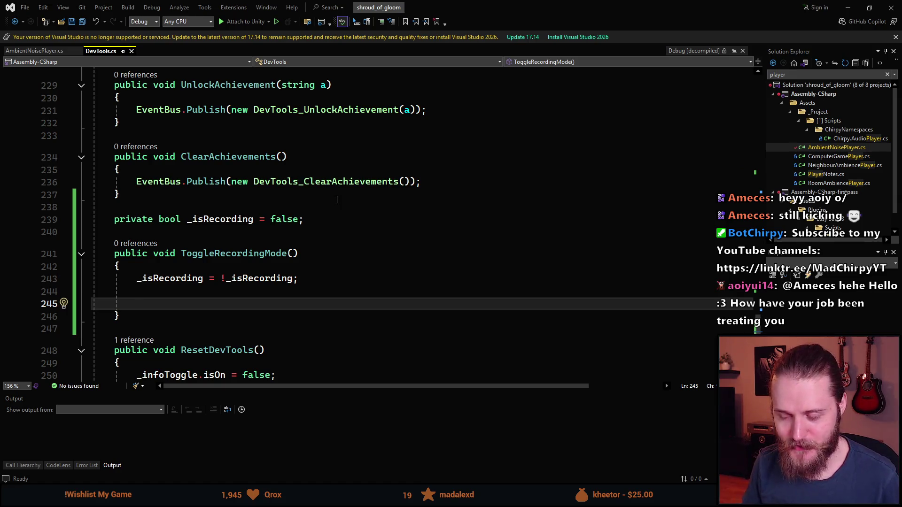
{"action": "type", "text": "_"}
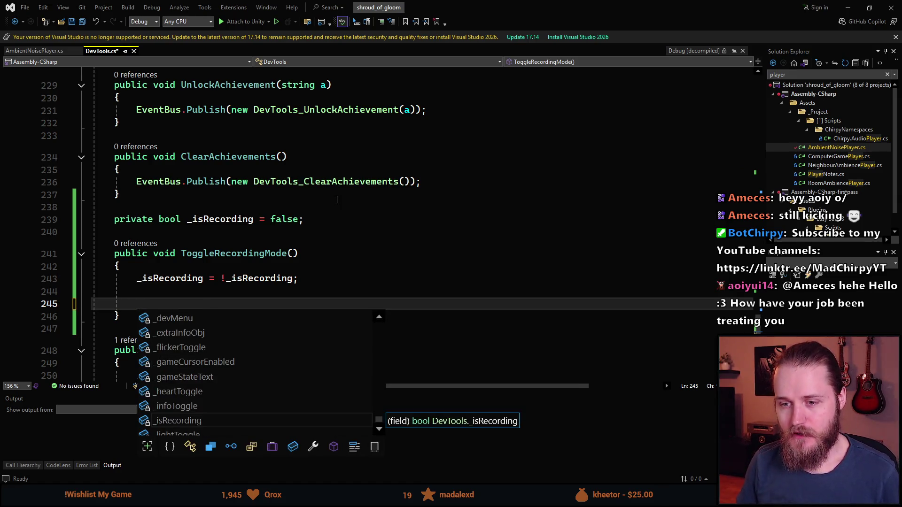
{"action": "key", "text": "BackSpace"}
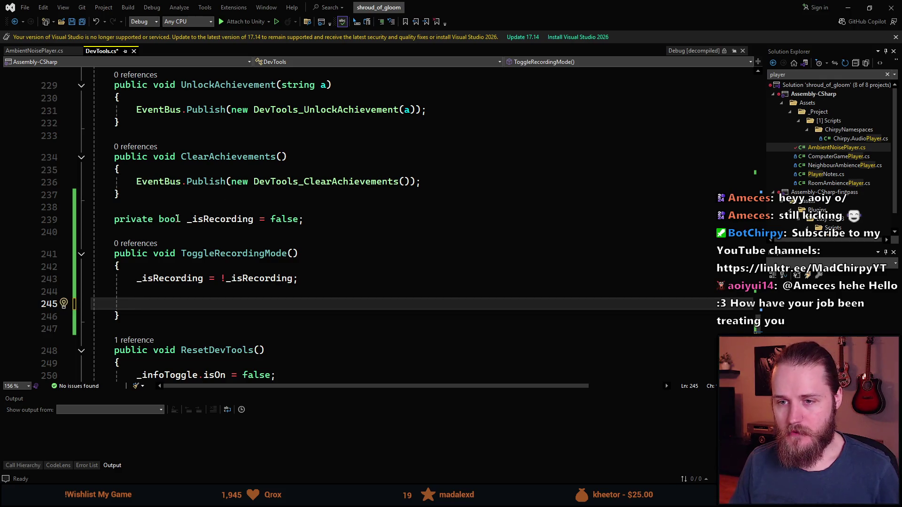
{"action": "left_click", "coordinate": [178, 218]}
{"action": "key", "text": "ctrl+BackSpace"}
{"action": "key", "text": "ctrl+BackSpace"}
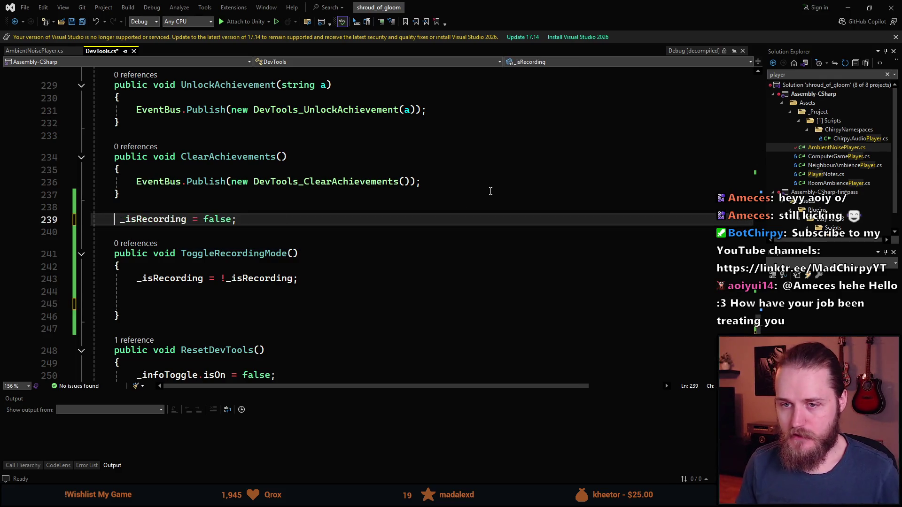
{"action": "type", "text": "public "}
{"action": "type", "text": "static bool"}
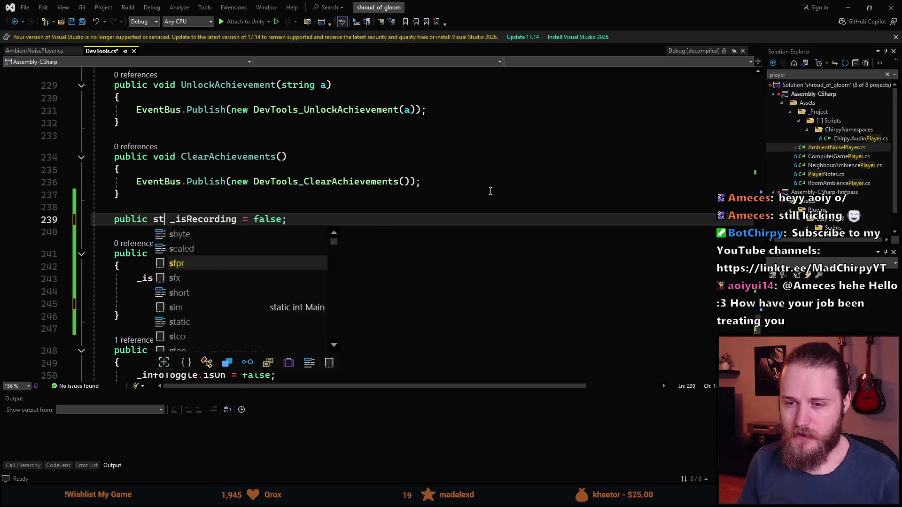
{"action": "key", "text": "ctrl+Right"}
{"action": "key", "text": "ctrl+Right"}
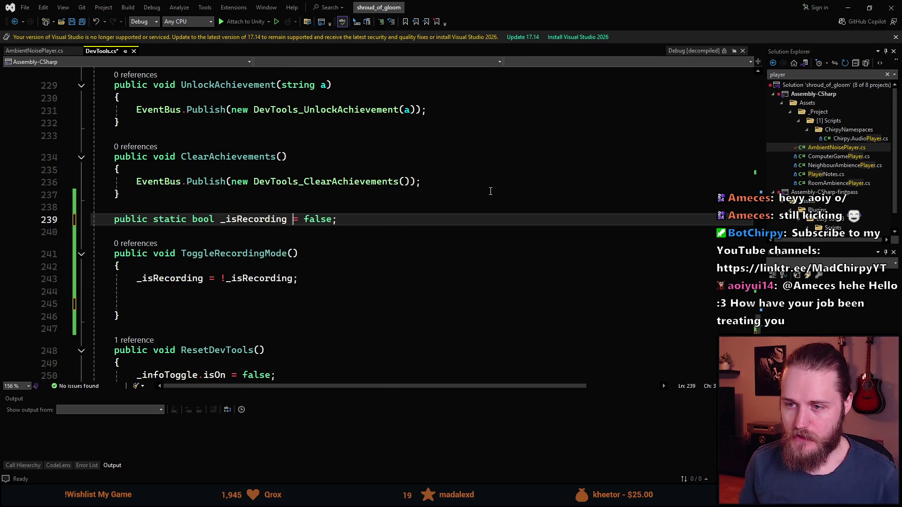
- Rename _isRecording to IsRecording, save DevTools.cs, and return to Unity
{"action": "key", "text": "ctrl+r"}
{"action": "key", "text": "Left"}
{"action": "key", "text": "ctrl+r"}
{"action": "key", "text": "ctrl+r"}
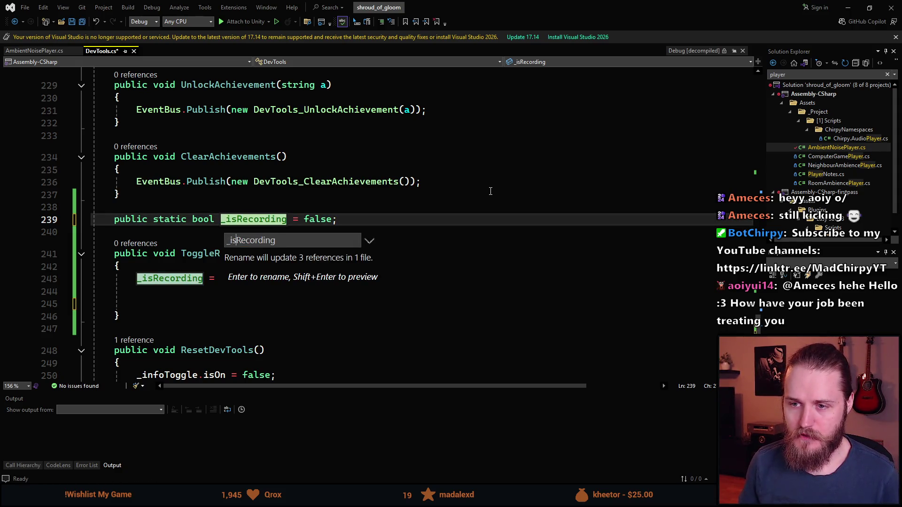
{"action": "key", "text": "BackSpace"}
{"action": "key", "text": "BackSpace"}
{"action": "key", "text": "BackSpace"}
{"action": "type", "text": "Is"}
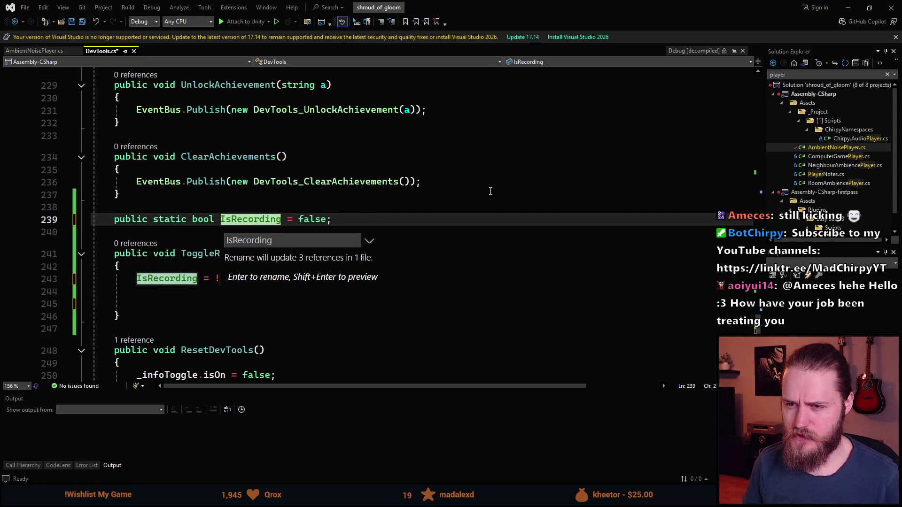
{"action": "key", "text": "Return"}
{"action": "key", "text": "ctrl+s"}
{"action": "key", "text": "Down"}
{"action": "key", "text": "Down"}
{"action": "key", "text": "Down"}
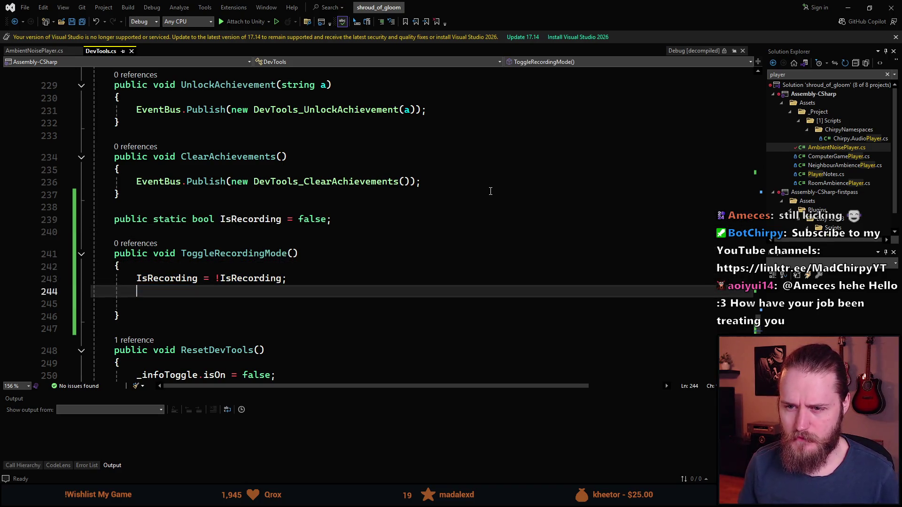
{"action": "key", "text": "Down"}
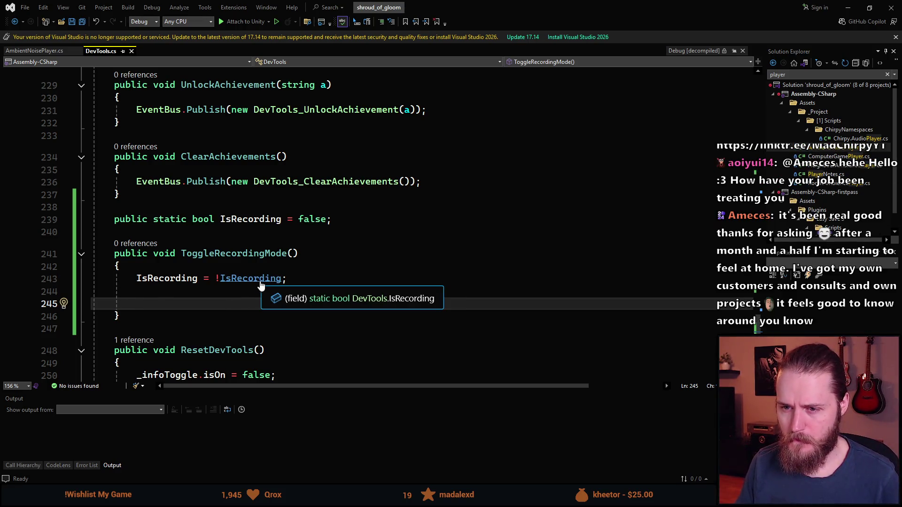
{"action": "key", "text": "ctrl+s"}
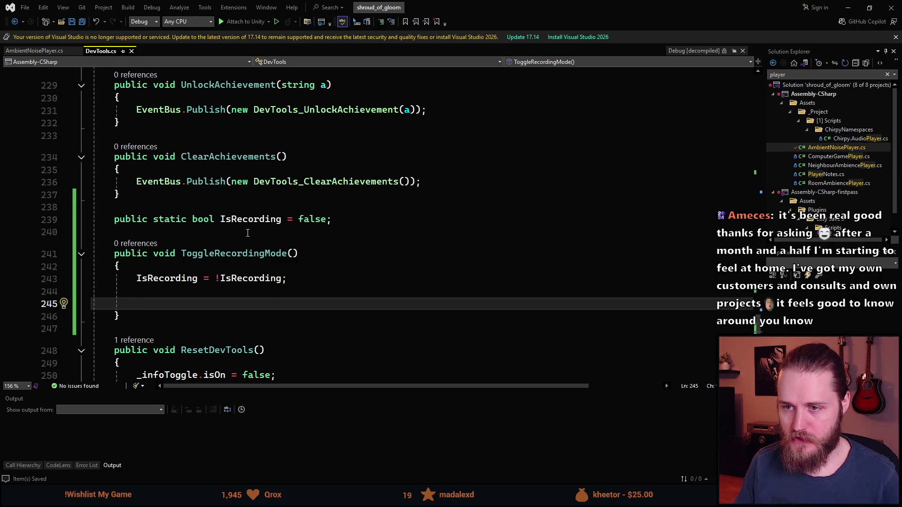
{"action": "key", "text": "alt+Tab"}
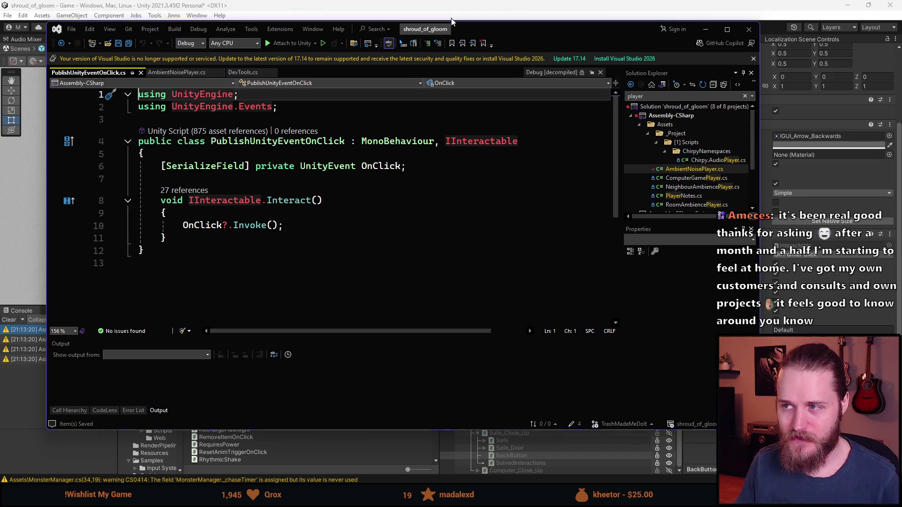
- Maximize Visual Studio, review DevTools.cs up to its serialized fields near line 83, then return to Unity
{"action": "double_click", "coordinate": [460, 30]}
{"action": "left_click", "coordinate": [189, 50]}
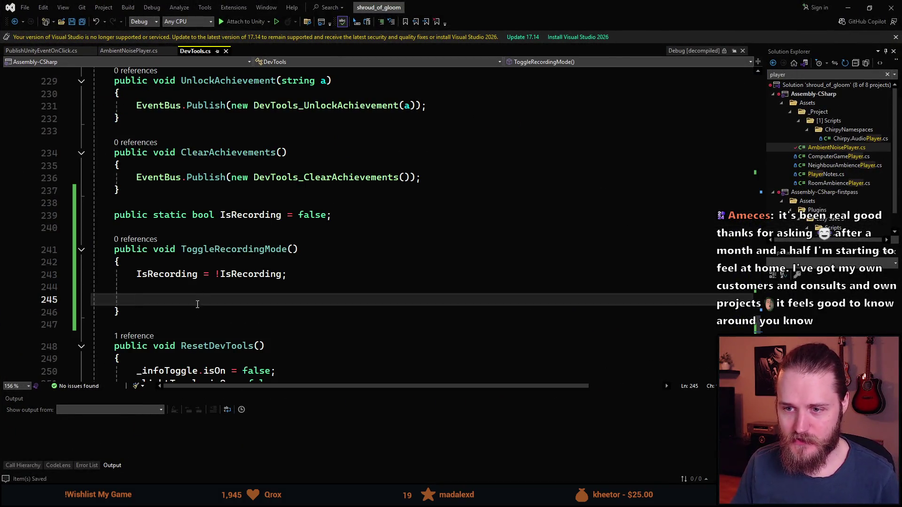
{"action": "scroll", "coordinate": [197, 259], "scroll_direction": "up", "scroll_amount": 1}
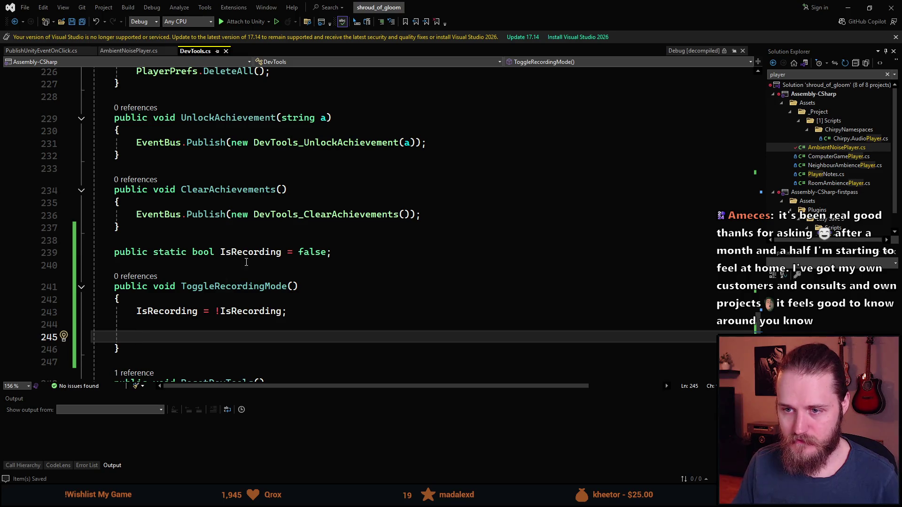
{"action": "mouse_move", "coordinate": [758, 339]}
{"action": "left_mouse_down"}
{"action": "mouse_move", "coordinate": [737, 158]}
{"action": "mouse_move", "coordinate": [731, 185]}
{"action": "mouse_move", "coordinate": [732, 173]}
{"action": "left_mouse_up"}
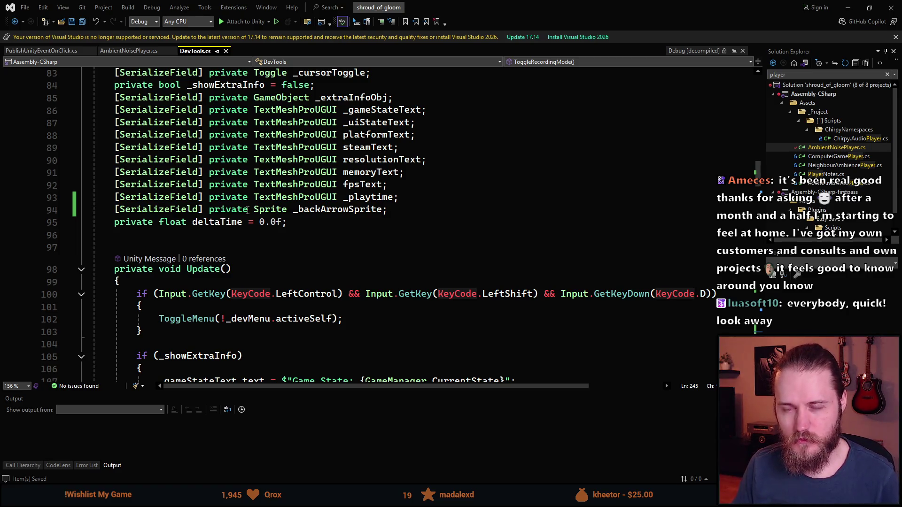
{"action": "key", "text": "alt+Tab"}
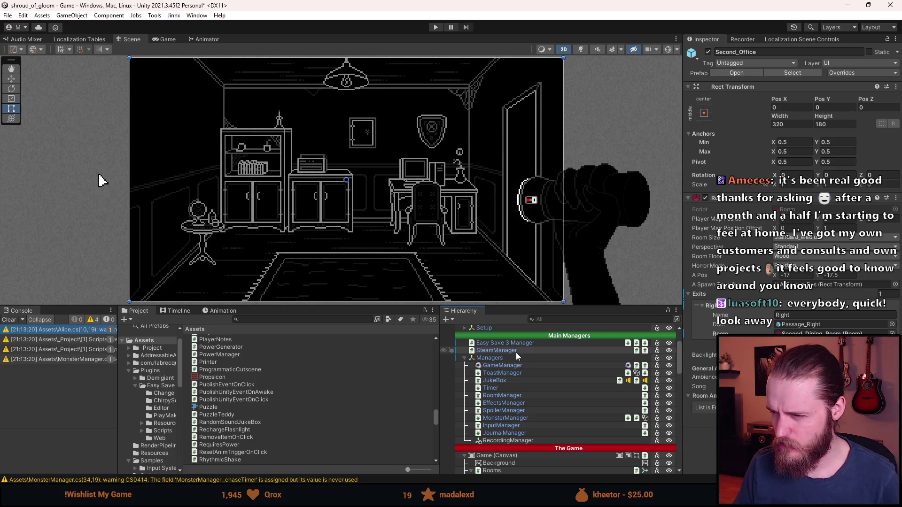
- Delete the RecordingManager object from the scene and select DevTools in the Hierarchy to inspect its fields
{"action": "left_click", "coordinate": [520, 441]}
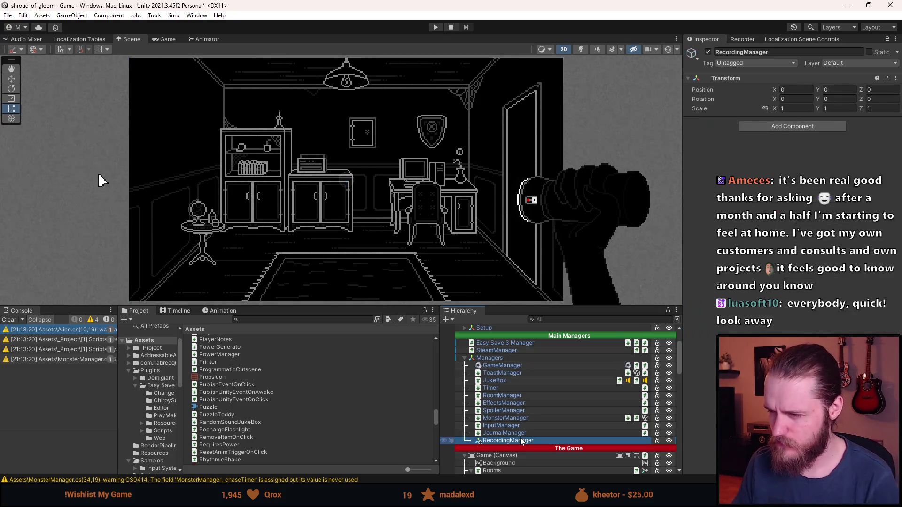
{"action": "key", "text": "Delete"}
{"action": "left_click", "coordinate": [511, 366]}
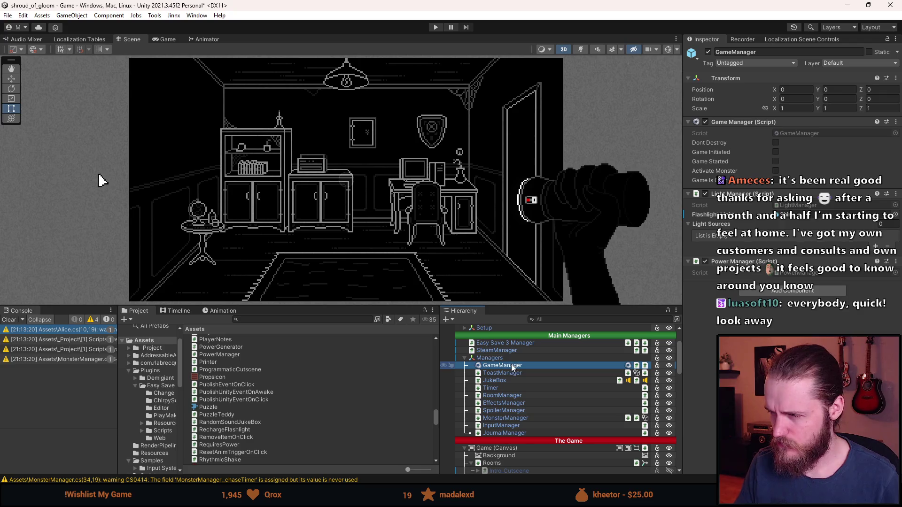
{"action": "scroll", "coordinate": [468, 364], "scroll_direction": "up", "scroll_amount": 2}
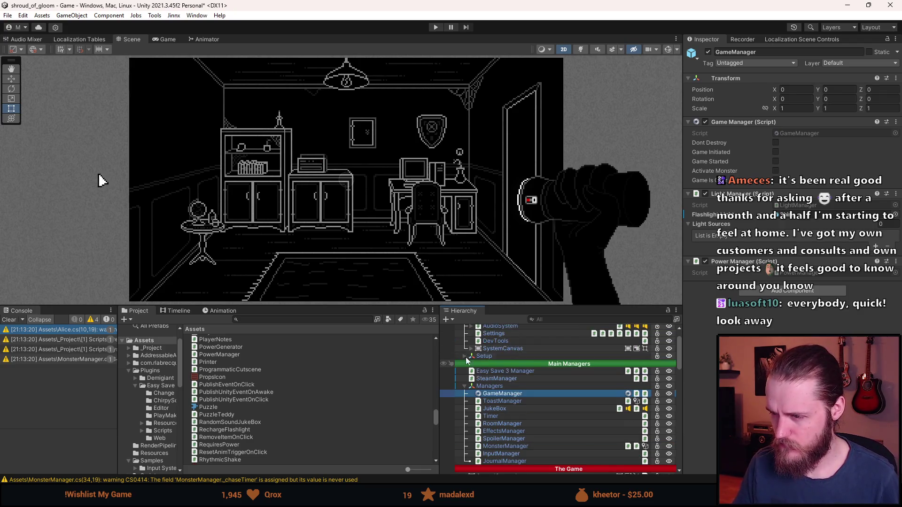
{"action": "left_click", "coordinate": [532, 341]}
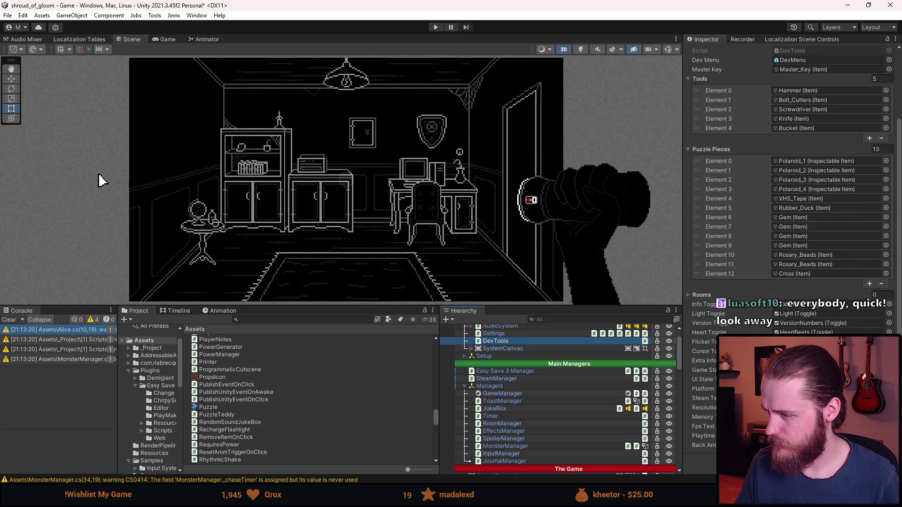
- In Visual Studio, review the _backArrowSprite field and open PublishUnityEventOnClick.cs
{"action": "key", "text": "alt+Tab"}
{"action": "scroll", "coordinate": [327, 231], "scroll_direction": "down", "scroll_amount": 1}
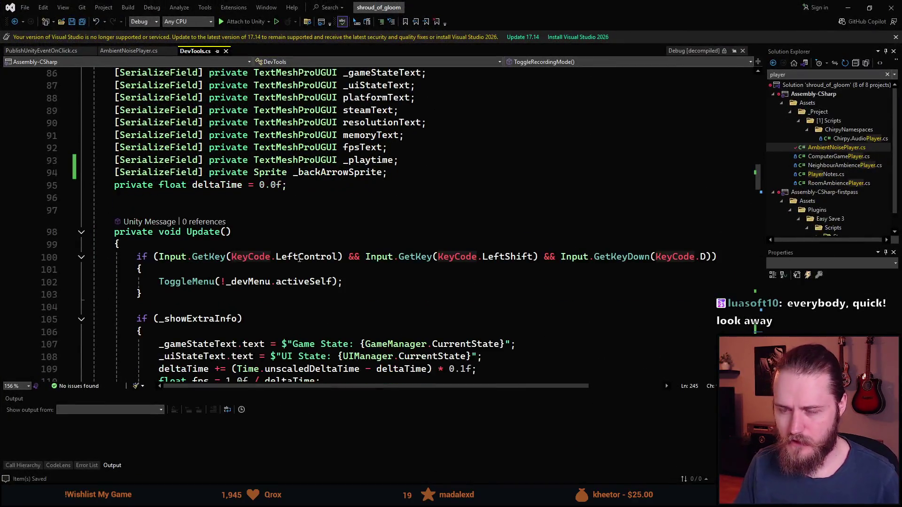
{"action": "left_click", "coordinate": [406, 173]}
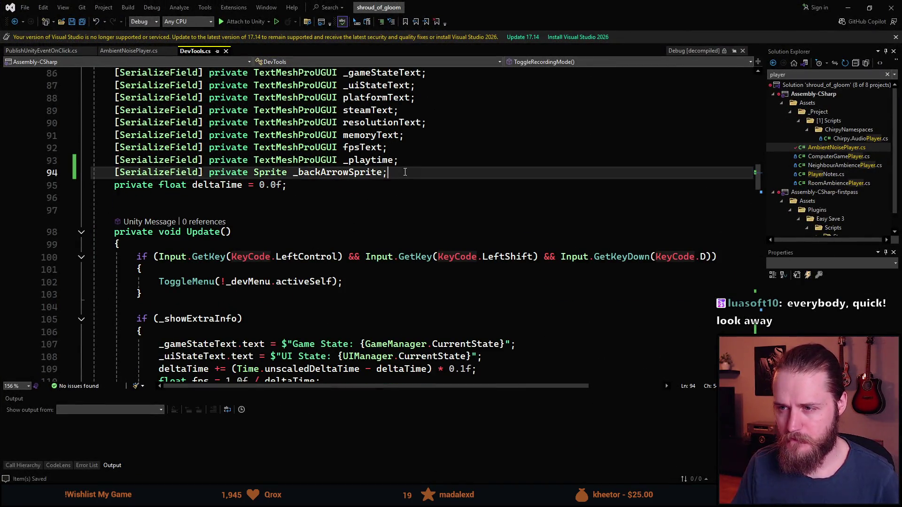
{"action": "scroll", "coordinate": [452, 194], "scroll_direction": "down", "scroll_amount": 7}
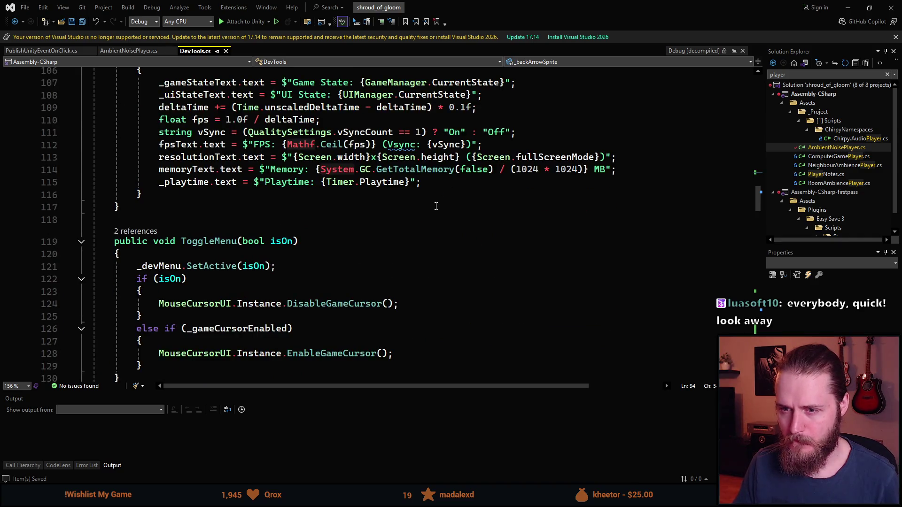
{"action": "scroll", "coordinate": [414, 235], "scroll_direction": "up", "scroll_amount": 8}
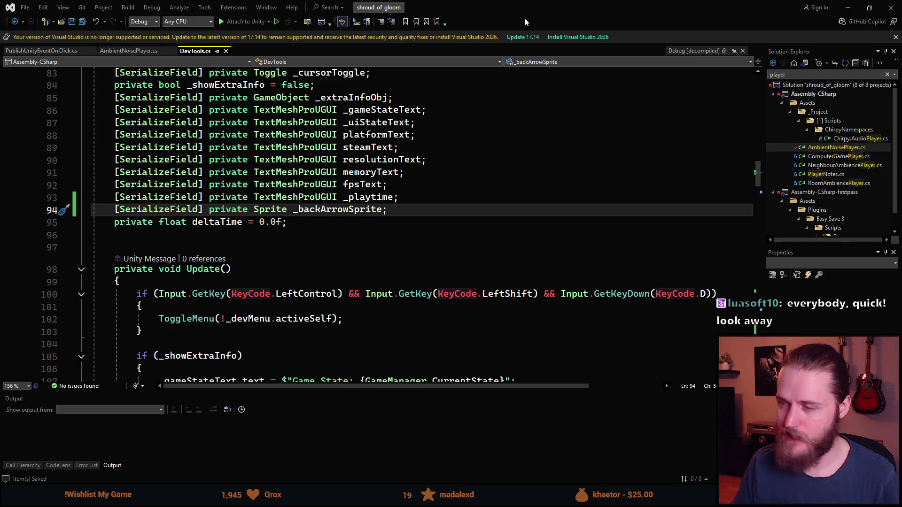
{"action": "left_click", "coordinate": [67, 51]}
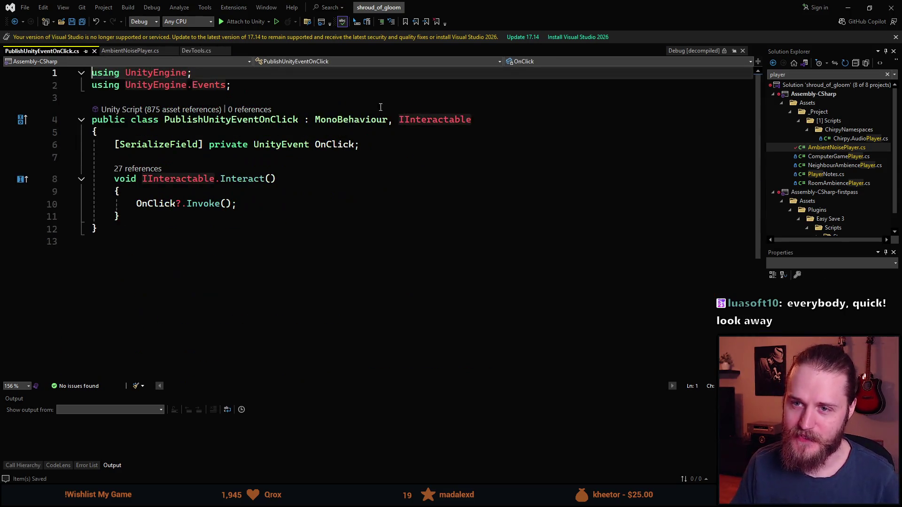
- Back in Unity, clear the console warnings and collapse Second_Office's children, then return to Visual Studio
{"action": "key", "text": "alt+Tab"}
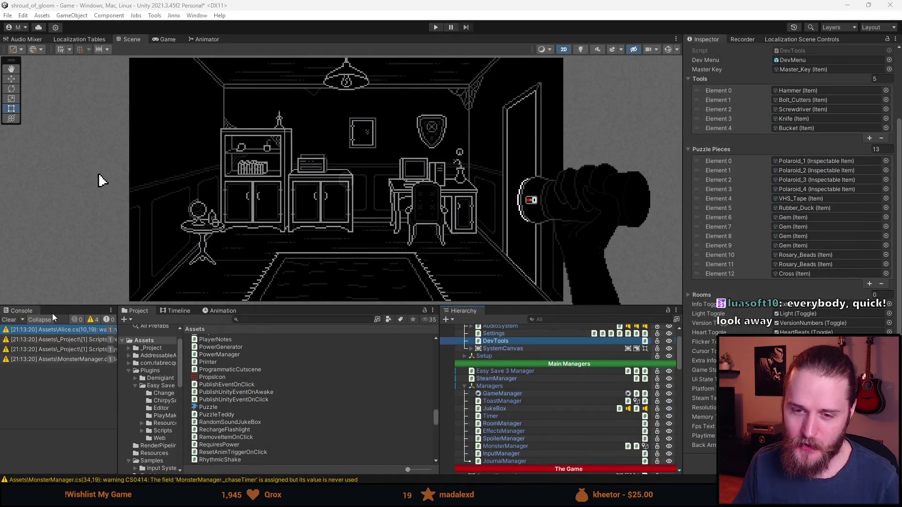
{"action": "left_click", "coordinate": [8, 321]}
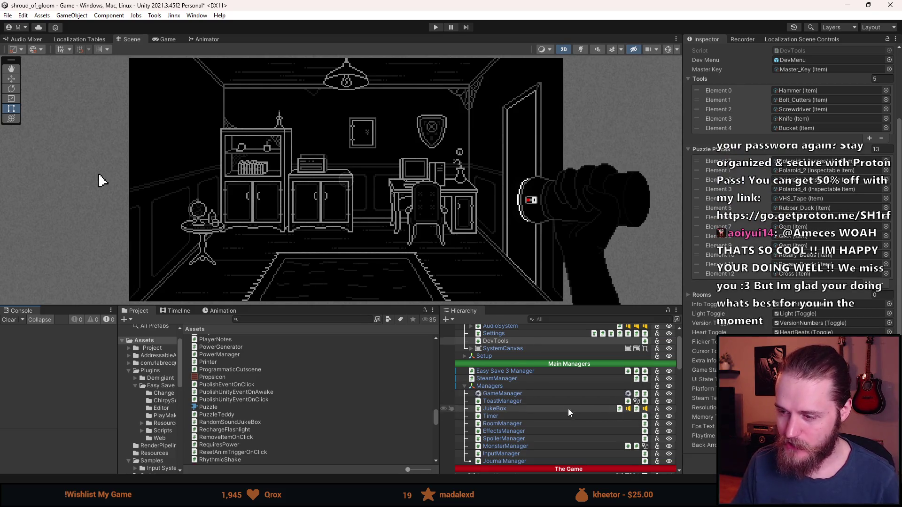
{"action": "scroll", "coordinate": [565, 408], "scroll_direction": "down", "scroll_amount": 10}
{"action": "scroll", "coordinate": [562, 404], "scroll_direction": "down", "scroll_amount": 3}
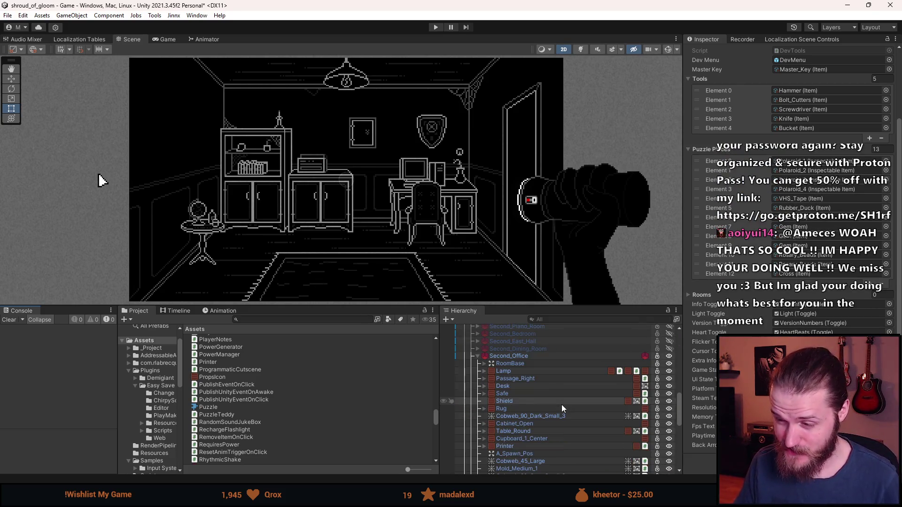
{"action": "left_click", "coordinate": [477, 357]}
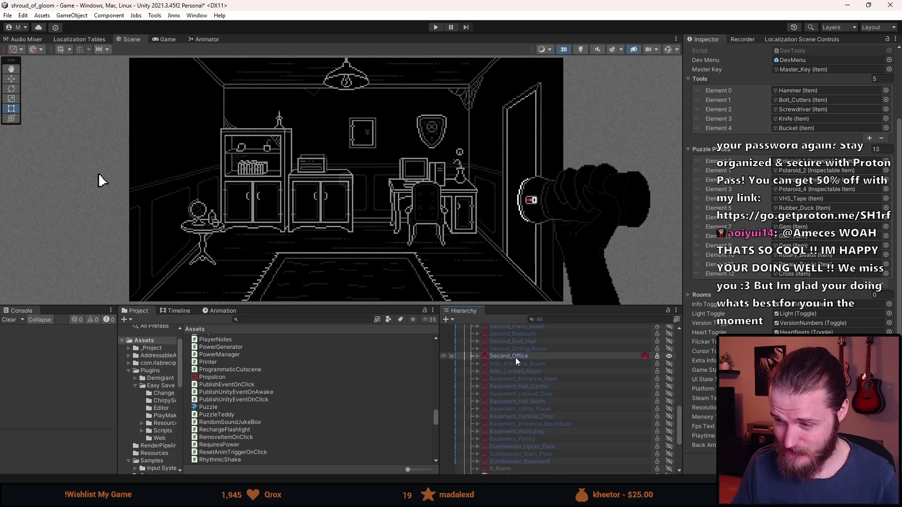
{"action": "scroll", "coordinate": [531, 390], "scroll_direction": "down", "scroll_amount": 3}
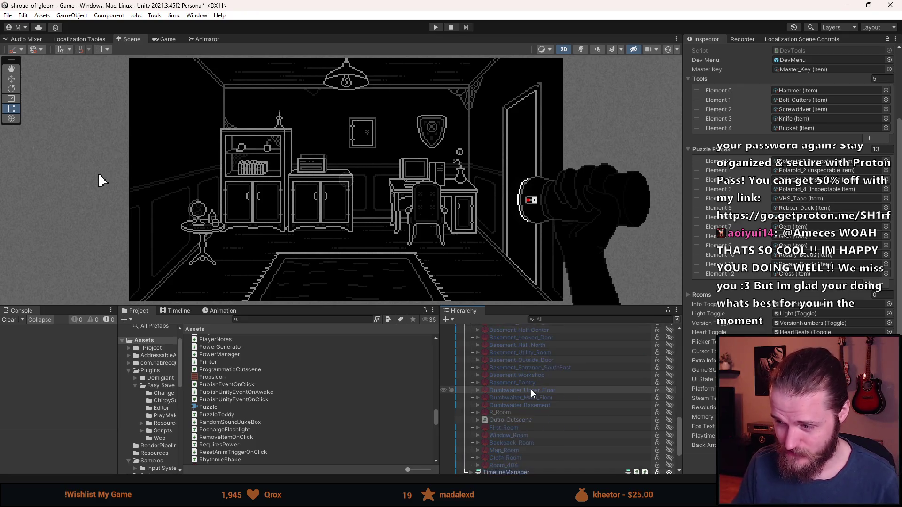
{"action": "scroll", "coordinate": [531, 390], "scroll_direction": "down", "scroll_amount": 2}
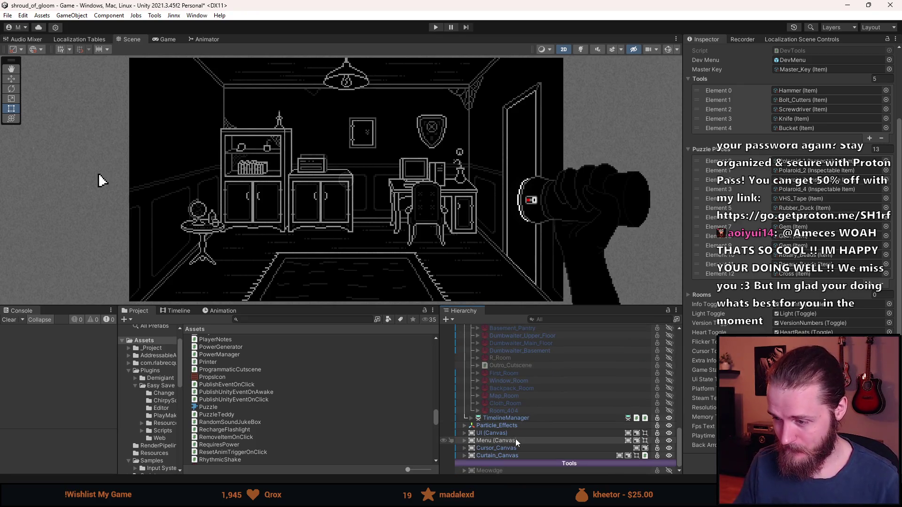
{"action": "scroll", "coordinate": [517, 439], "scroll_direction": "up", "scroll_amount": 5}
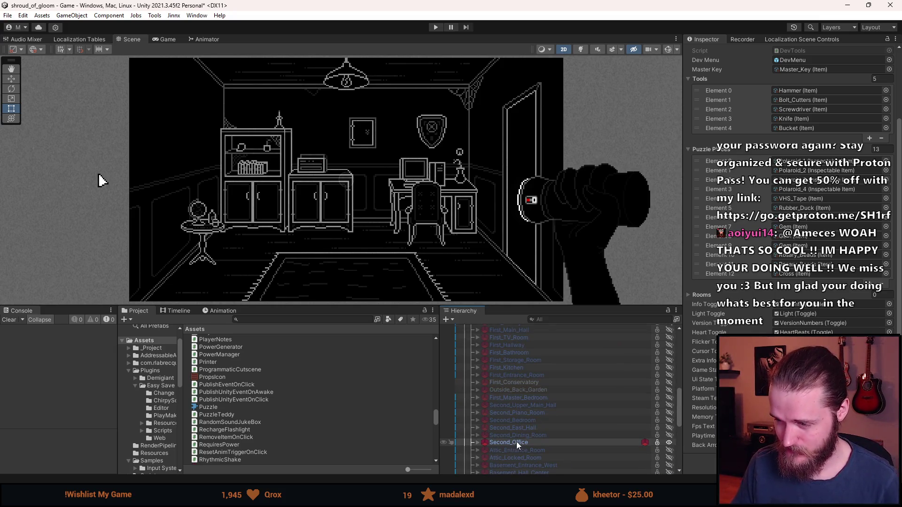
{"action": "key", "text": "alt+Tab"}
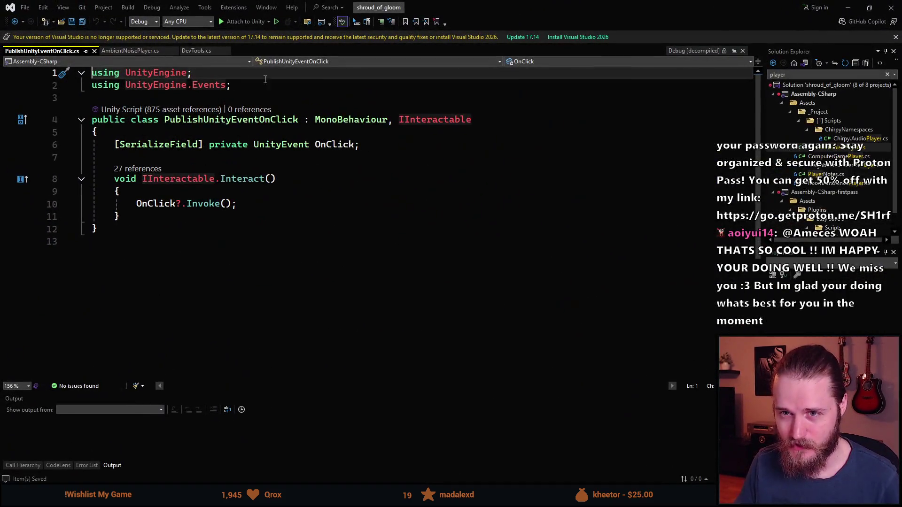
- Declare public static Sprite BackArrowSprite below the _backArrowSprite field in DevTools.cs
{"action": "left_click", "coordinate": [194, 52]}
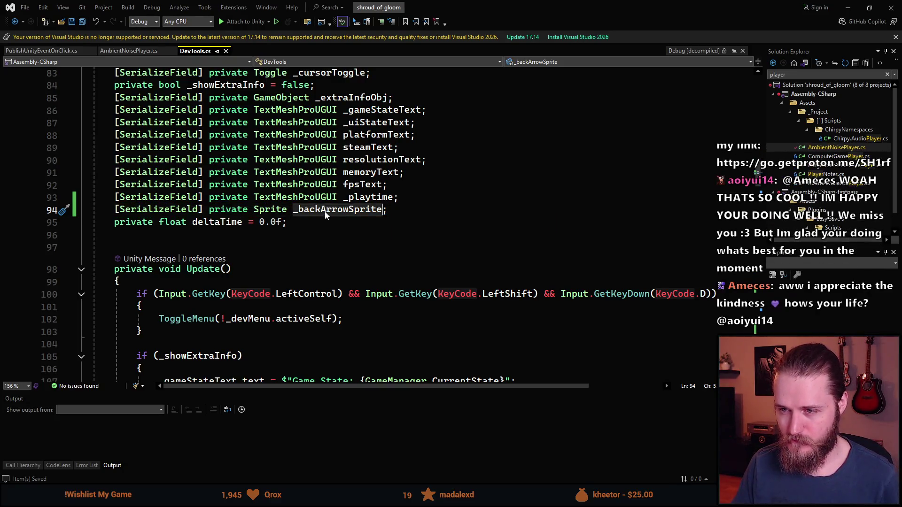
{"action": "left_click", "coordinate": [328, 214]}
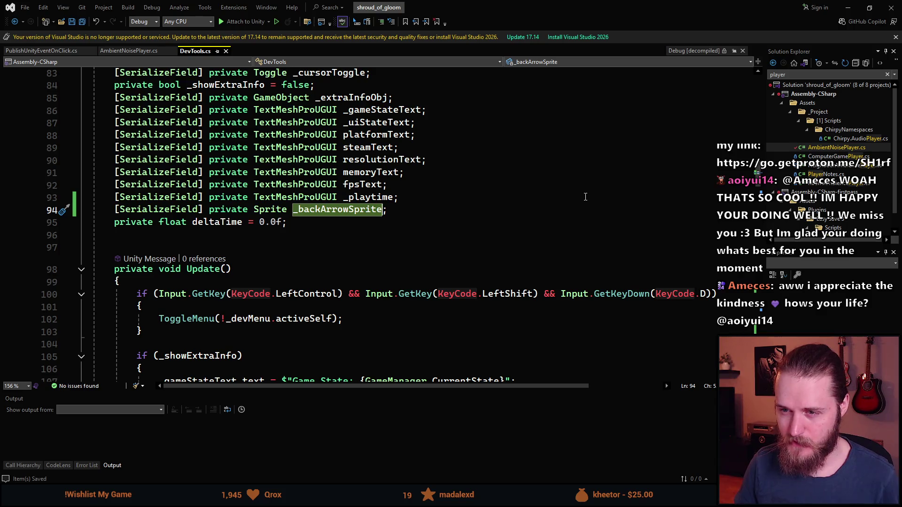
{"action": "key", "text": "End"}
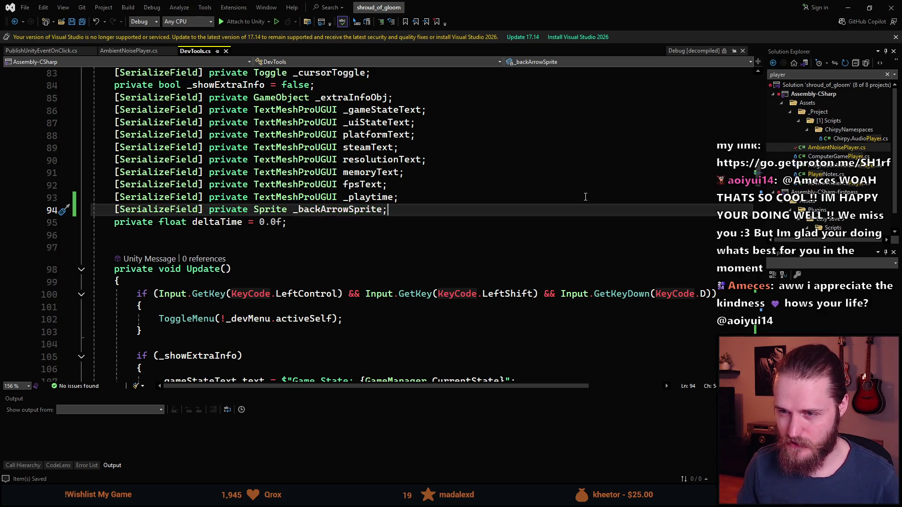
{"action": "key", "text": "Return"}
{"action": "type", "text": "public "}
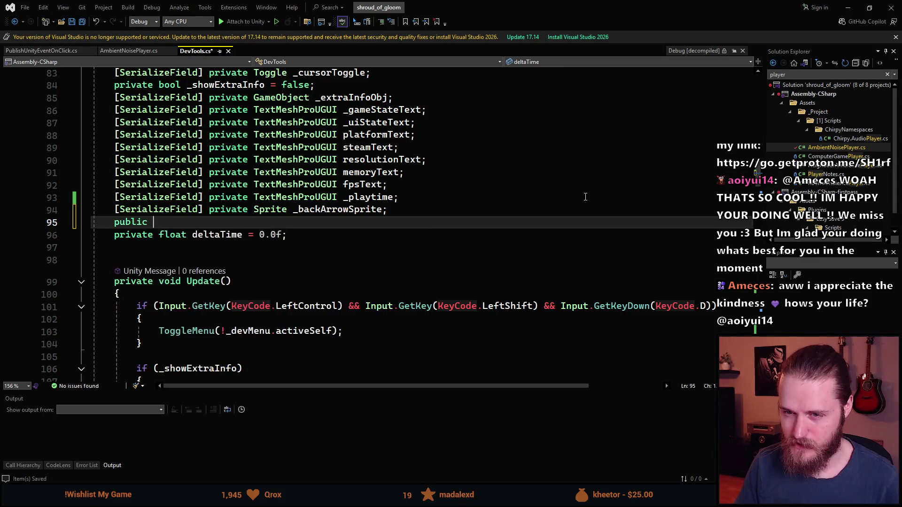
{"action": "type", "text": "static Sprite"}
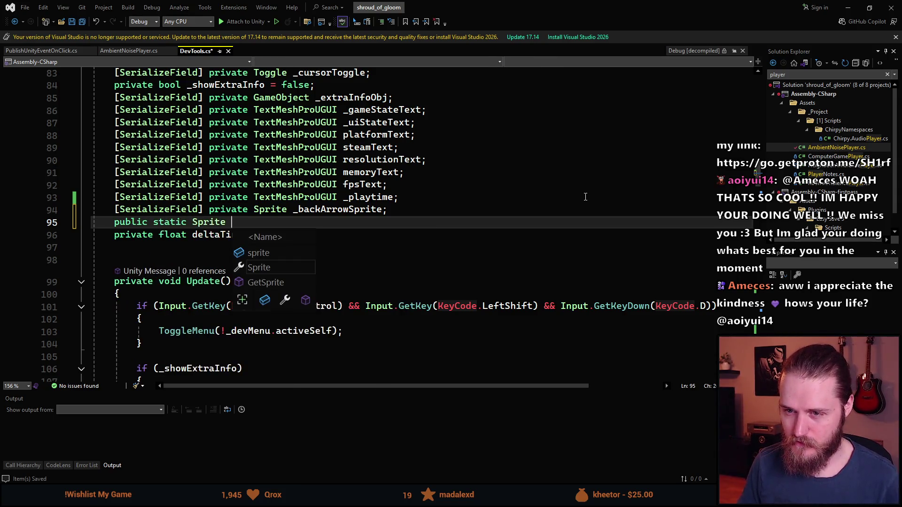
{"action": "key", "text": "Escape"}
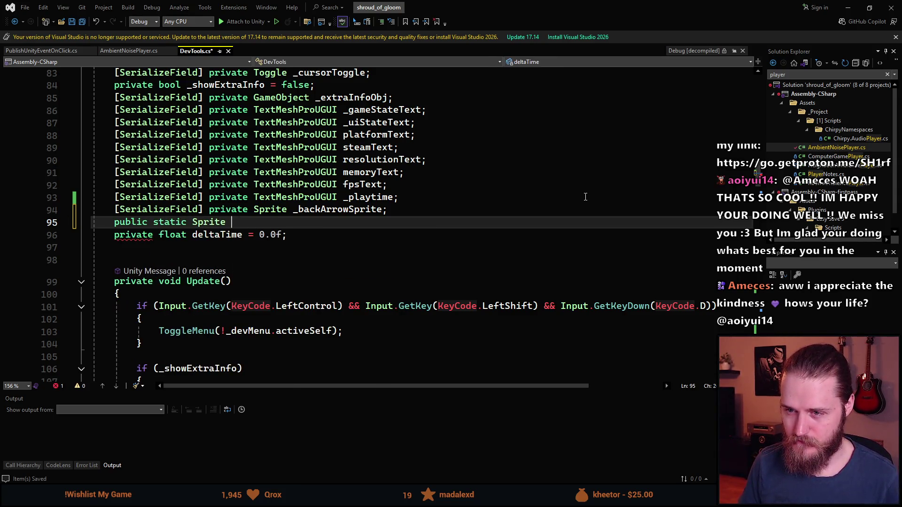
{"action": "type", "text": "BackAr"}
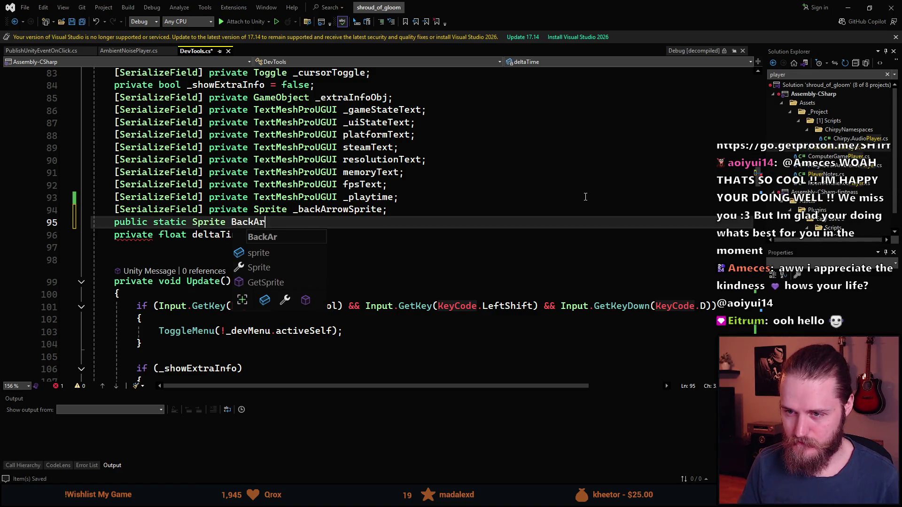
{"action": "type", "text": "rowsSprite"}
{"action": "key", "text": "BackSpace"}
{"action": "key", "text": "BackSpace"}
{"action": "key", "text": "BackSpace"}
{"action": "type", "text": "Sprite;"}
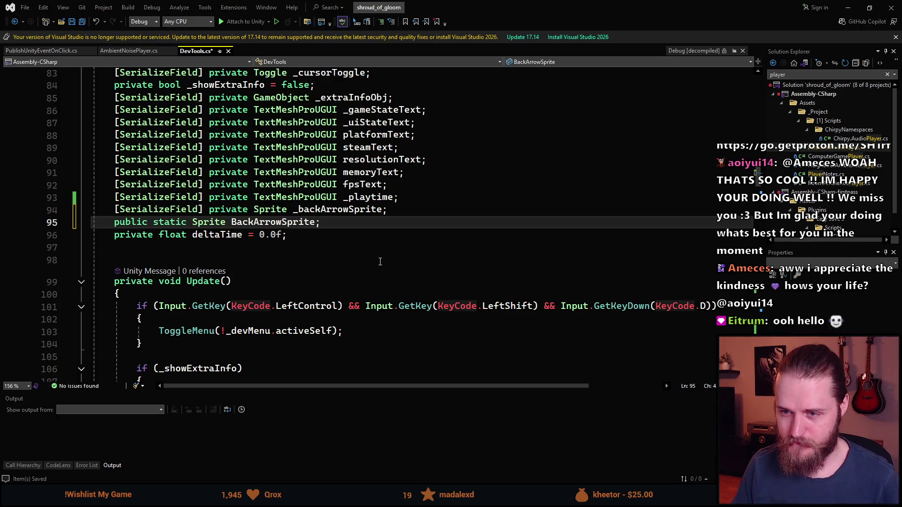
- Add a private Awake() method to DevTools.cs
{"action": "left_click", "coordinate": [228, 258]}
{"action": "key", "text": "Return"}
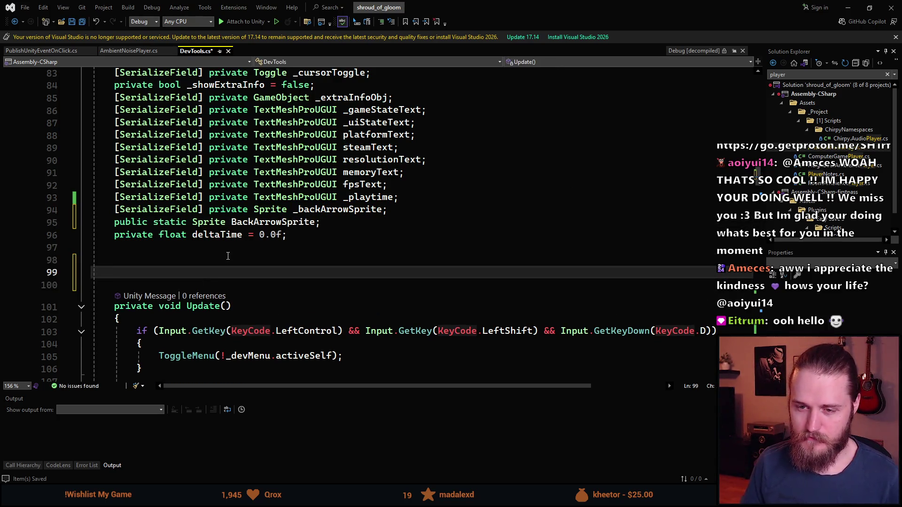
{"action": "type", "text": "private void Awak"}
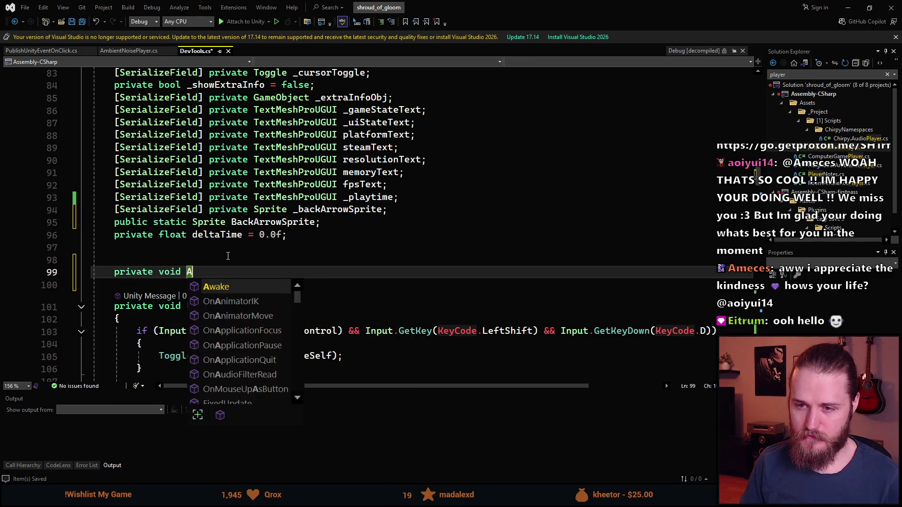
{"action": "key", "text": "Tab"}
{"action": "type", "text": "_b"}
{"action": "key", "text": "Tab"}
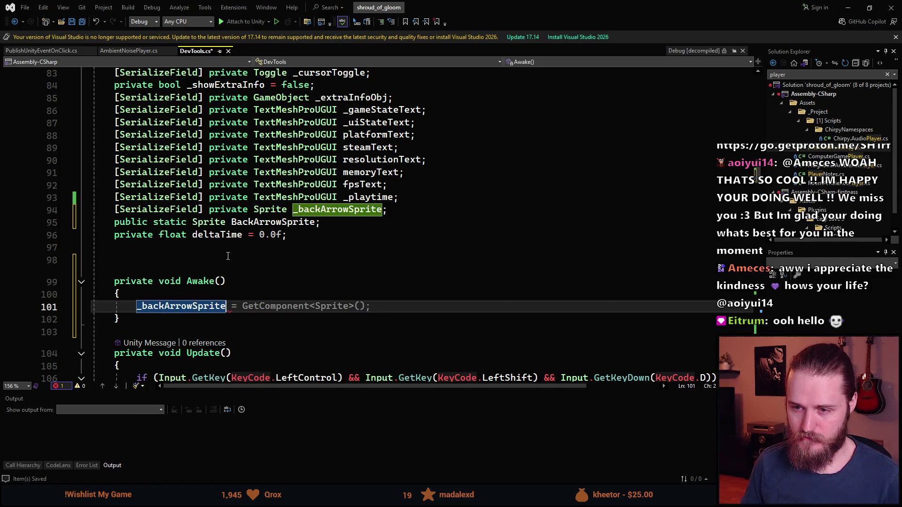
{"action": "type", "text": "="}
{"action": "key", "text": "ctrl+BackSpace"}
{"action": "key", "text": "ctrl+BackSpace"}
- Assign BackArrowSprite = _backArrowSprite in Awake and save DevTools.cs
{"action": "type", "text": "_"}
{"action": "key", "text": "BackSpace"}
{"action": "type", "text": "Back"}
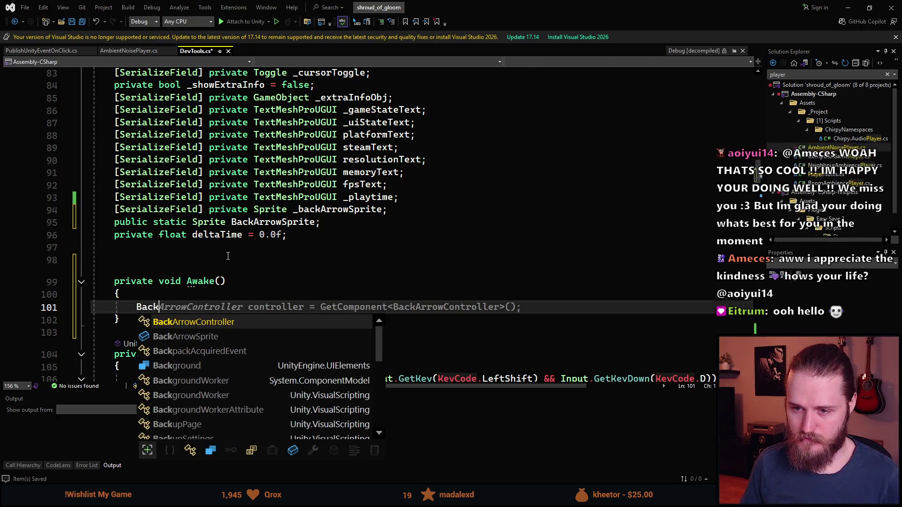
{"action": "key", "text": "Down"}
{"action": "key", "text": "Tab"}
{"action": "type", "text": "="}
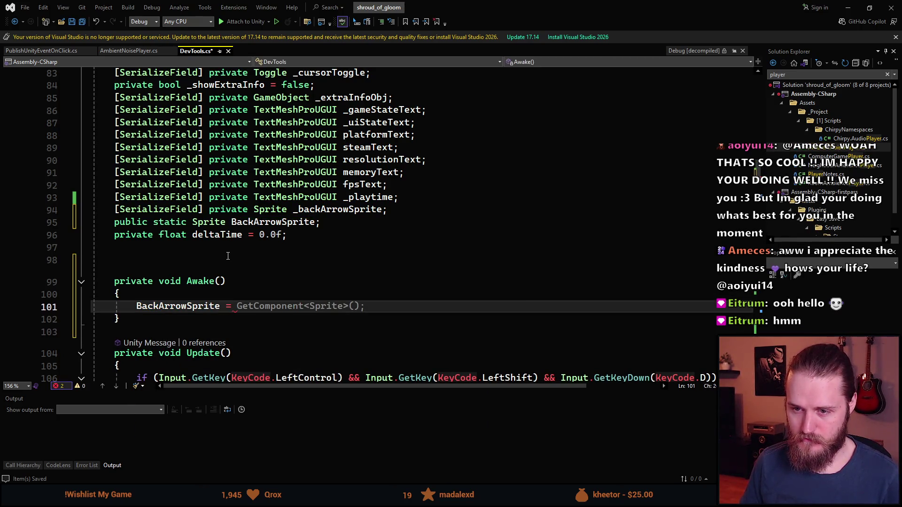
{"action": "type", "text": " _b"}
{"action": "key", "text": "Tab"}
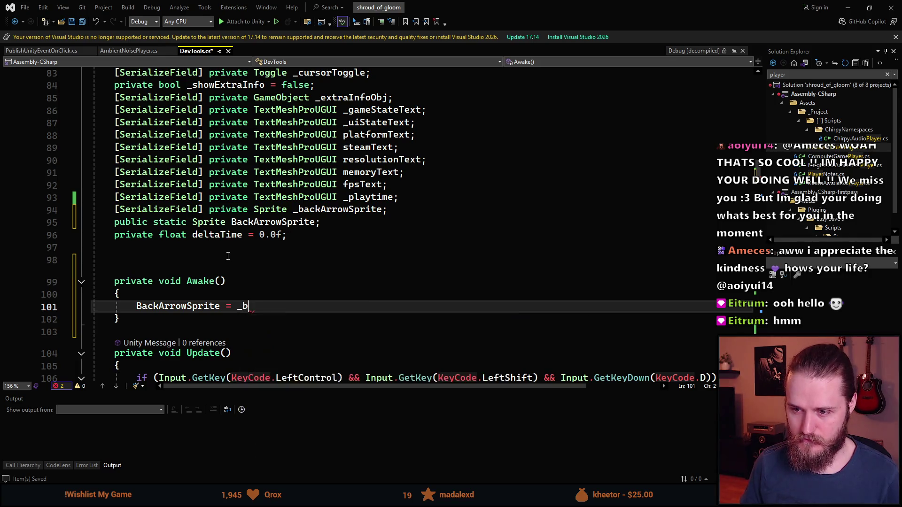
{"action": "type", "text": ";"}
{"action": "key", "text": "ctrl+s"}
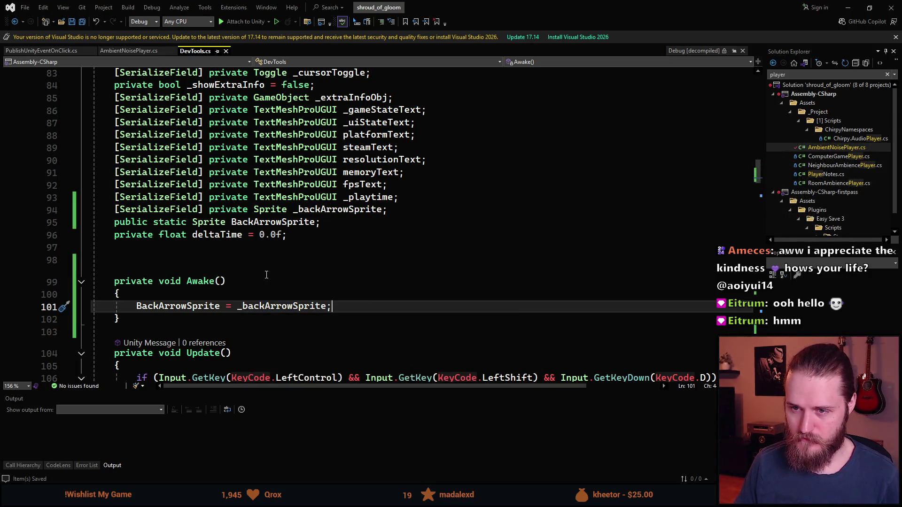
{"action": "scroll", "coordinate": [267, 275], "scroll_direction": "down", "scroll_amount": 20}
{"action": "scroll", "coordinate": [264, 294], "scroll_direction": "down", "scroll_amount": 6}
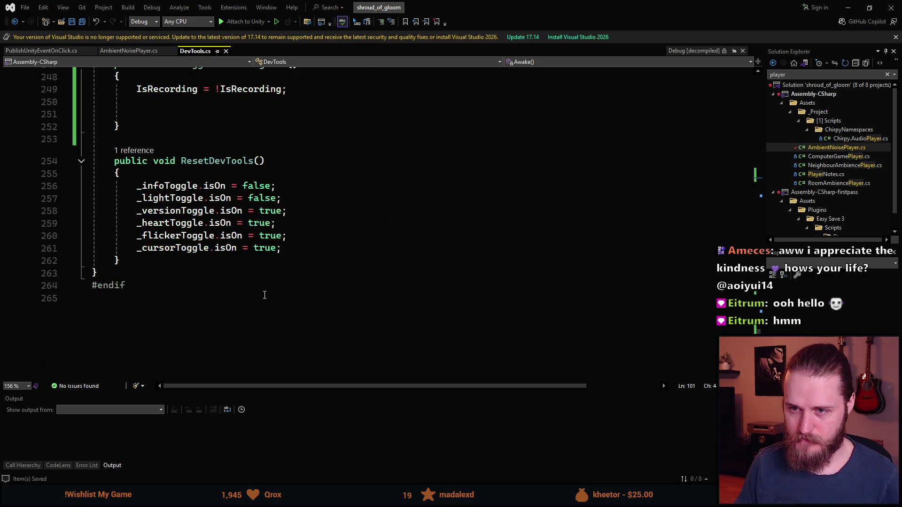
{"action": "scroll", "coordinate": [264, 295], "scroll_direction": "up", "scroll_amount": 5}
{"action": "left_click", "coordinate": [41, 50]}
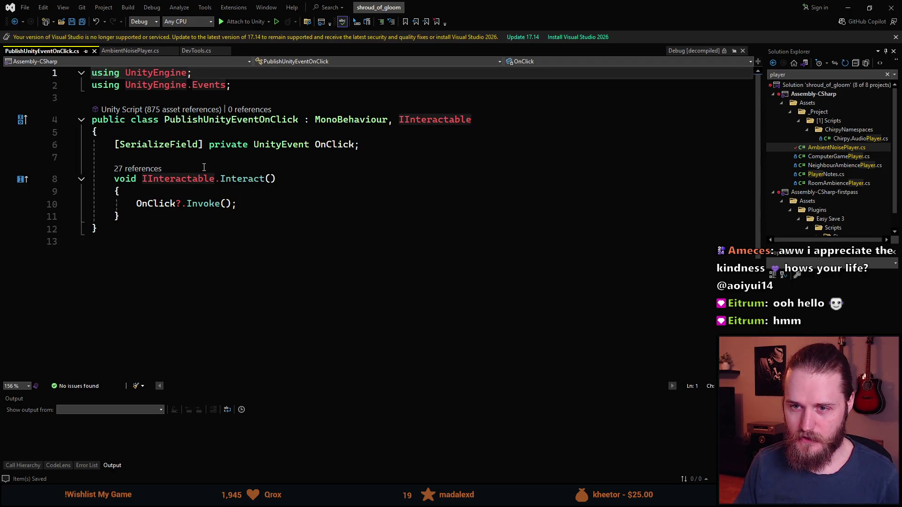
- Add a private OnEnable() method to PublishUnityEventOnClick.cs
{"action": "left_click", "coordinate": [188, 145]}
{"action": "left_click", "coordinate": [182, 157]}
{"action": "key", "text": "Return"}
{"action": "key", "text": "Return"}
{"action": "key", "text": "Up"}
{"action": "type", "text": "pri"}
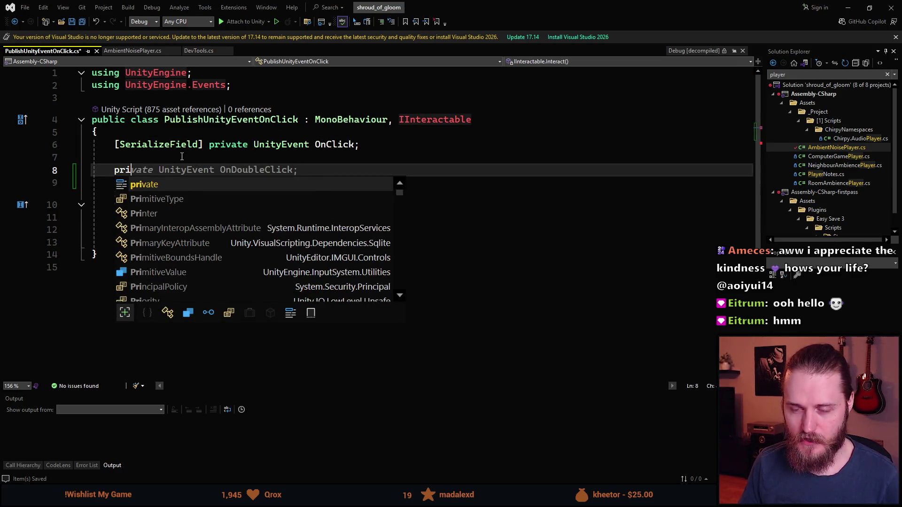
{"action": "type", "text": "v"}
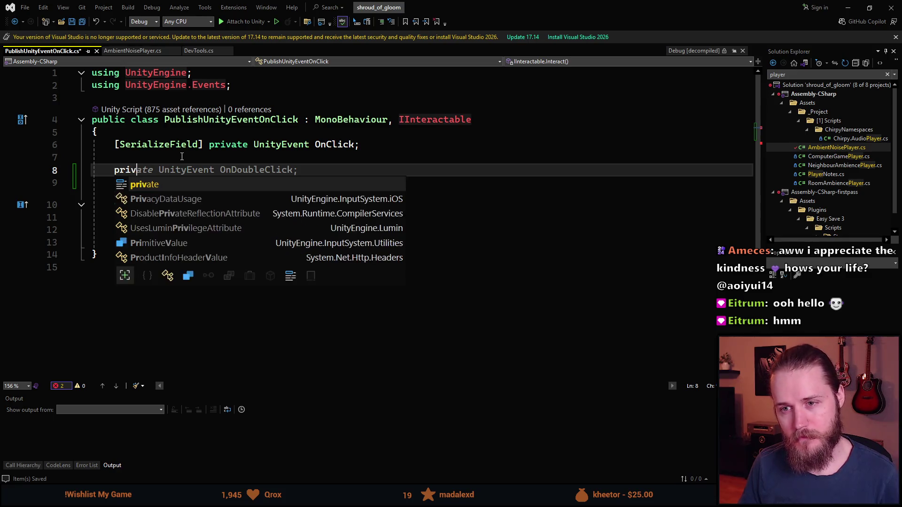
{"action": "type", "text": "ate void OnEnable"}
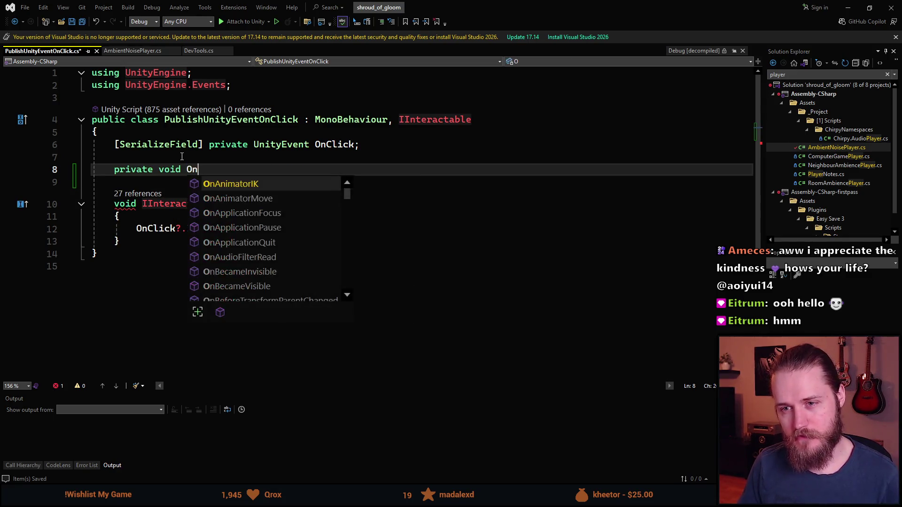
{"action": "key", "text": "Tab"}
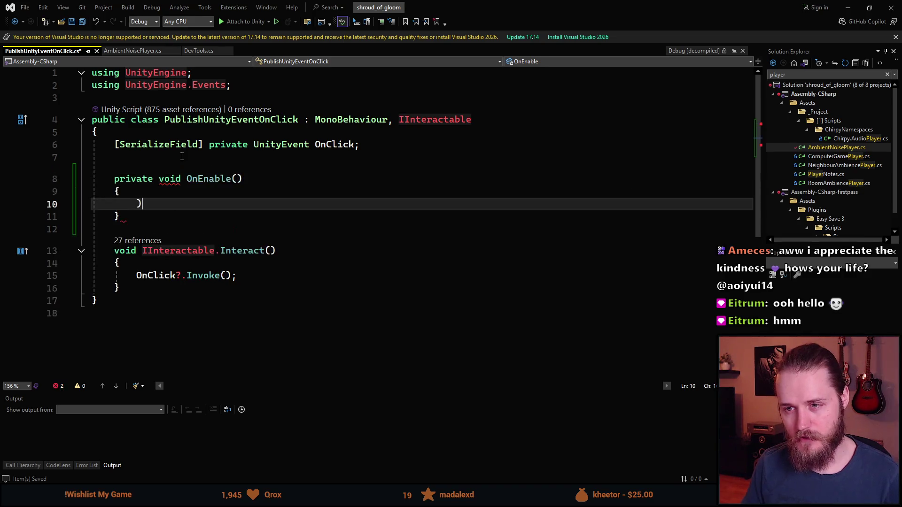
- Wrap OnEnable in #if UNITY_EDITOR and #endif
{"action": "key", "text": "Up"}
{"action": "key", "text": "Up"}
{"action": "key", "text": "Up"}
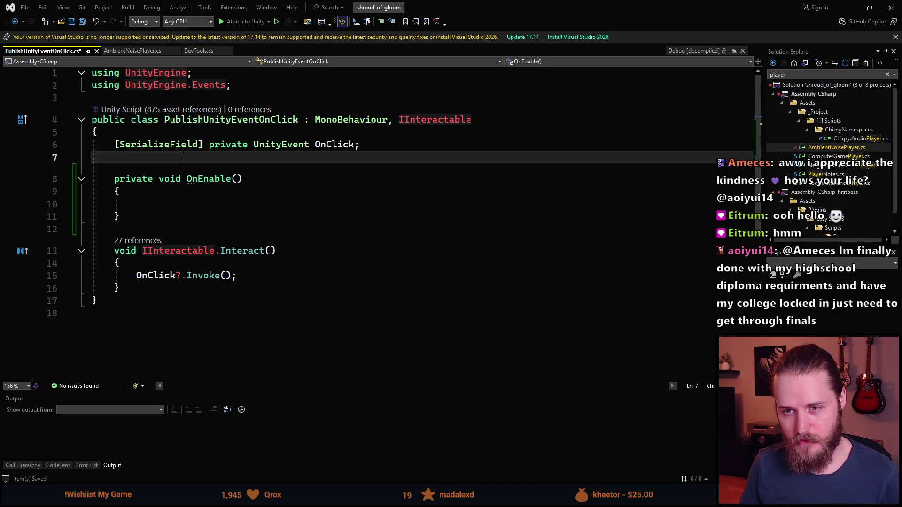
{"action": "key", "text": "Return"}
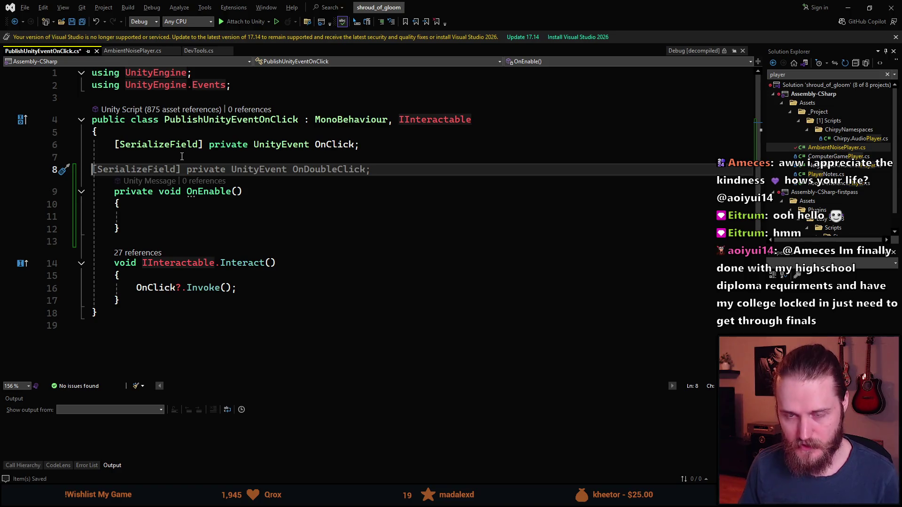
{"action": "type", "text": "£"}
{"action": "key", "text": "BackSpace"}
{"action": "type", "text": "#"}
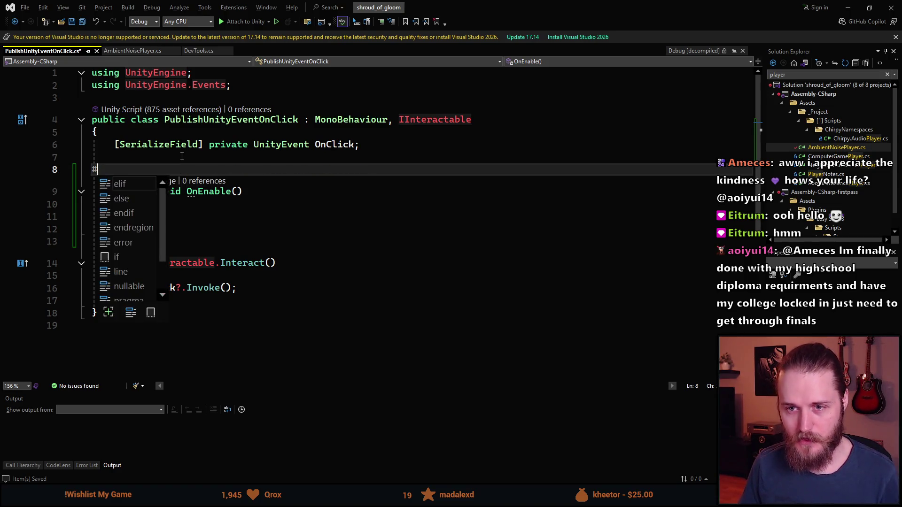
{"action": "type", "text": "if UNITY_EDI"}
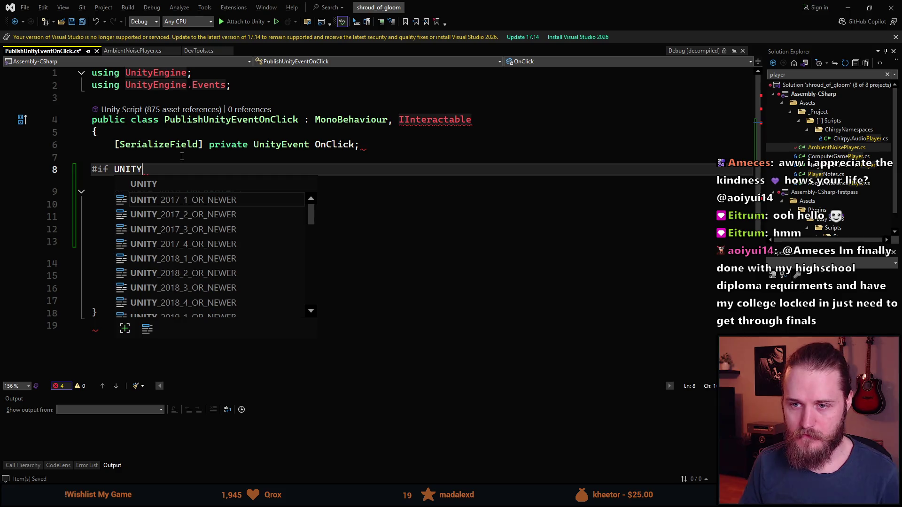
{"action": "key", "text": "Tab"}
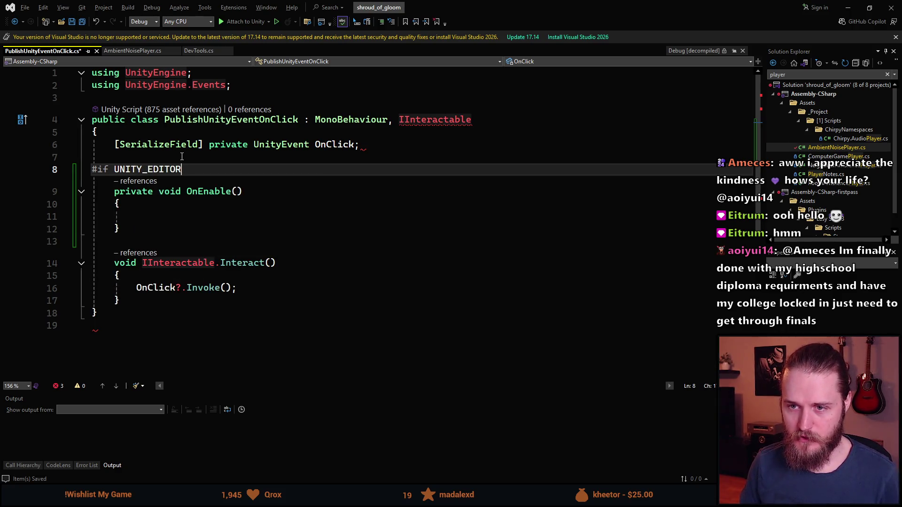
{"action": "key", "text": "Down"}
{"action": "key", "text": "Down"}
{"action": "key", "text": "Down"}
{"action": "key", "text": "Return"}
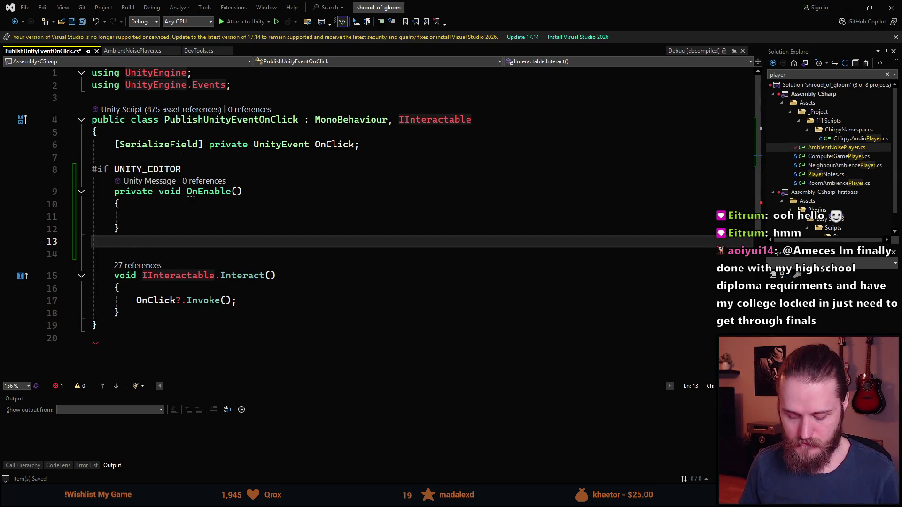
{"action": "type", "text": "#end"}
{"action": "key", "text": "Tab"}
- Start an Image declaration inside OnEnable using UnityEngine.UI's Image type
{"action": "key", "text": "Up"}
{"action": "key", "text": "Up"}
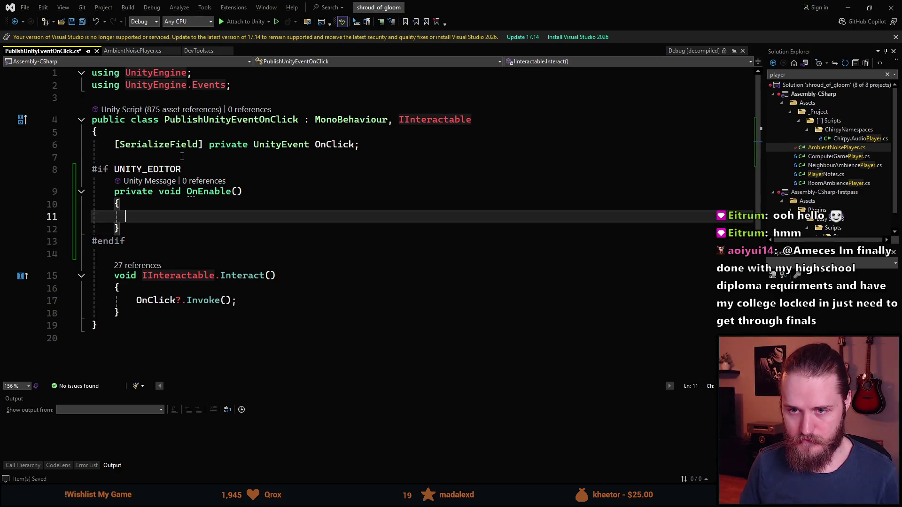
{"action": "key", "text": "BackSpace"}
{"action": "key", "text": "BackSpace"}
{"action": "key", "text": "Tab"}
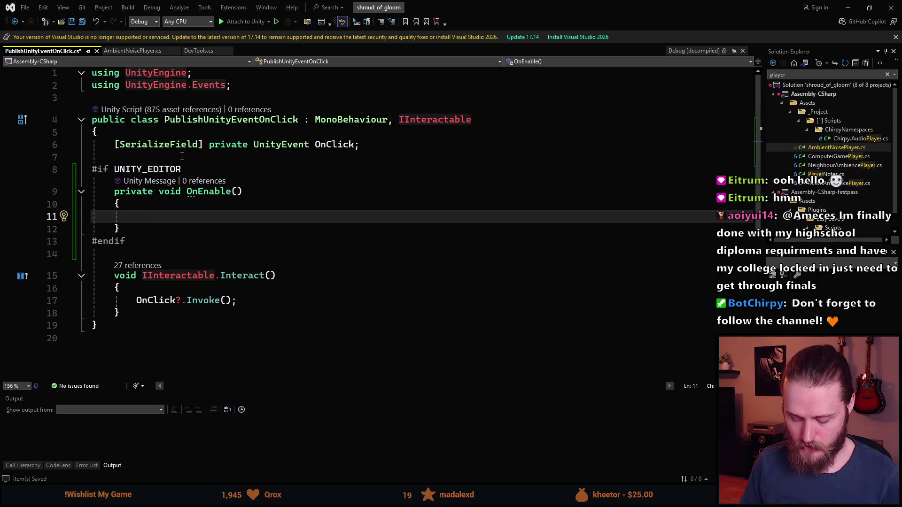
{"action": "type", "text": "ImageConversion"}
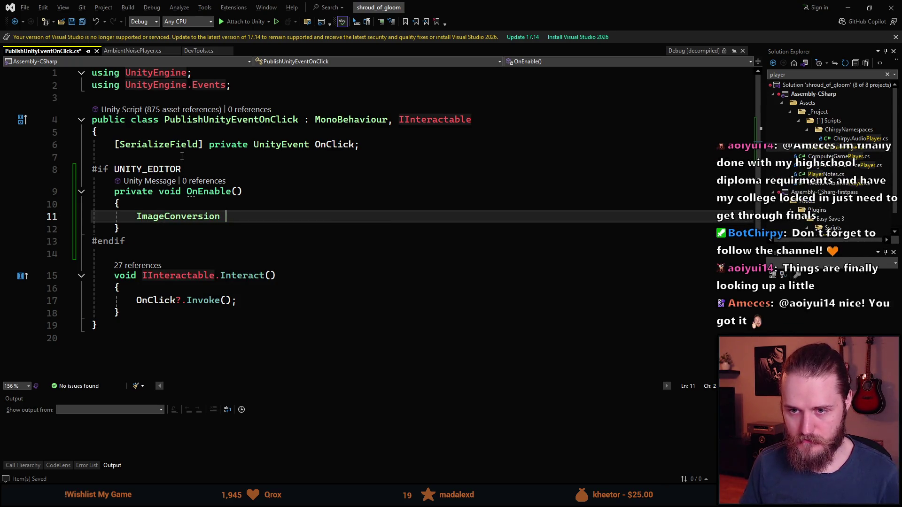
{"action": "key", "text": "ctrl+BackSpace"}
{"action": "type", "text": "Image"}
{"action": "key", "text": "Escape"}
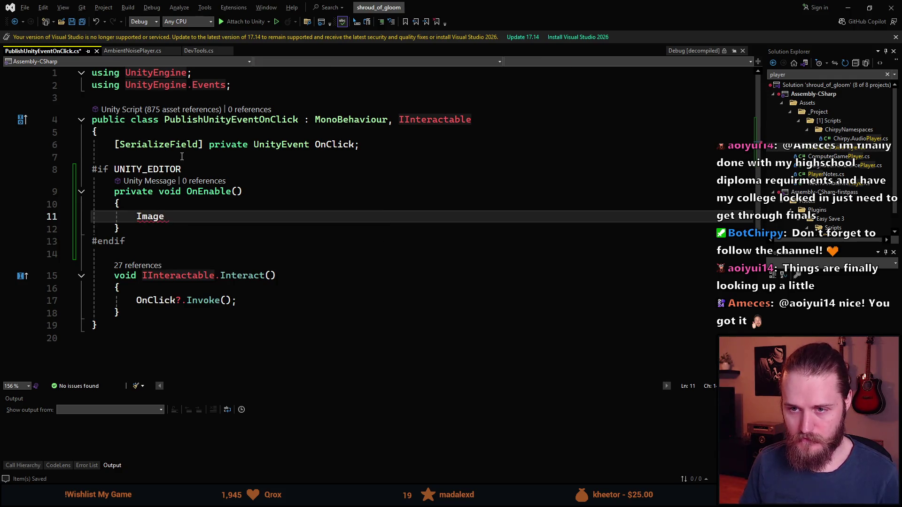
{"action": "type", "text": "_image"}
{"action": "key", "text": "ctrl+BackSpace"}
{"action": "key", "text": "ctrl+BackSpace"}
{"action": "type", "text": "Image"}
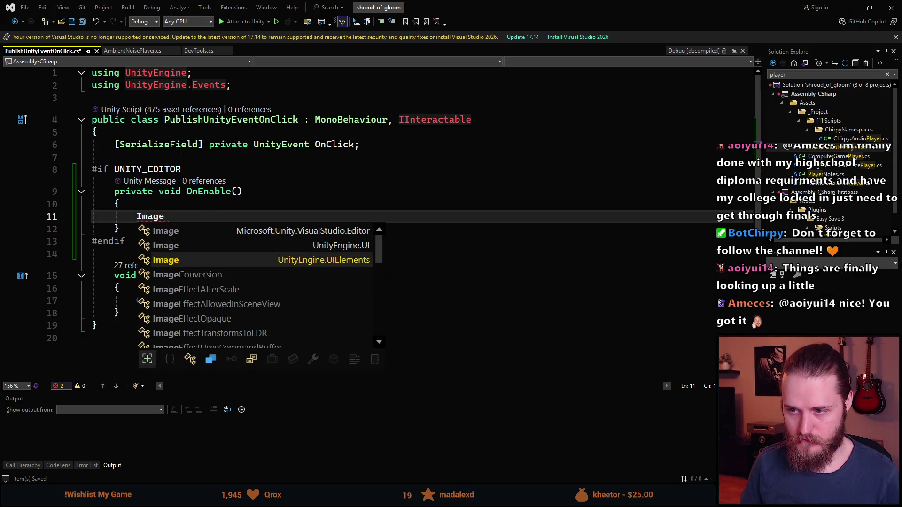
{"action": "key", "text": "Up"}
{"action": "key", "text": "Tab"}
- Complete the line as Image image = GetComponent<Image>(); and open a new line below
{"action": "type", "text": "_ima"}
{"action": "key", "text": "BackSpace"}
{"action": "key", "text": "BackSpace"}
{"action": "key", "text": "BackSpace"}
{"action": "key", "text": "BackSpace"}
{"action": "type", "text": "image = "}
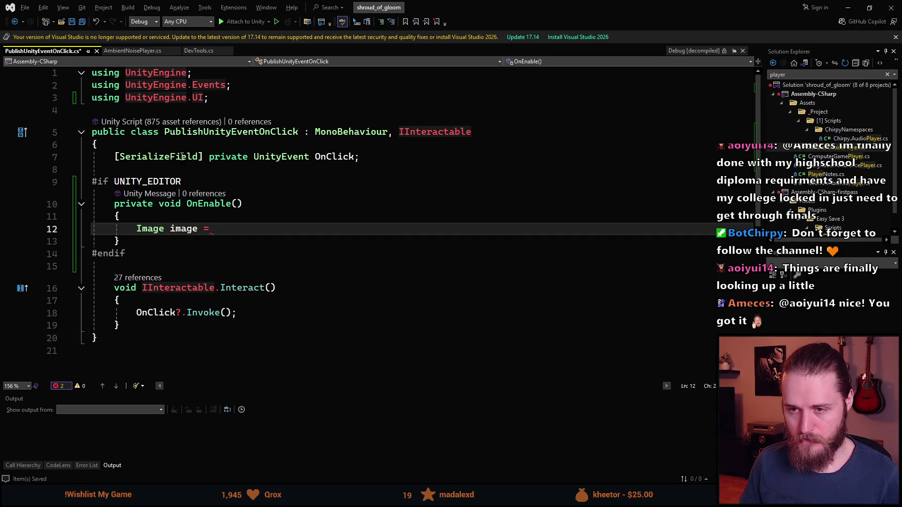
{"action": "type", "text": "getc"}
{"action": "key", "text": "Down"}
{"action": "key", "text": "Tab"}
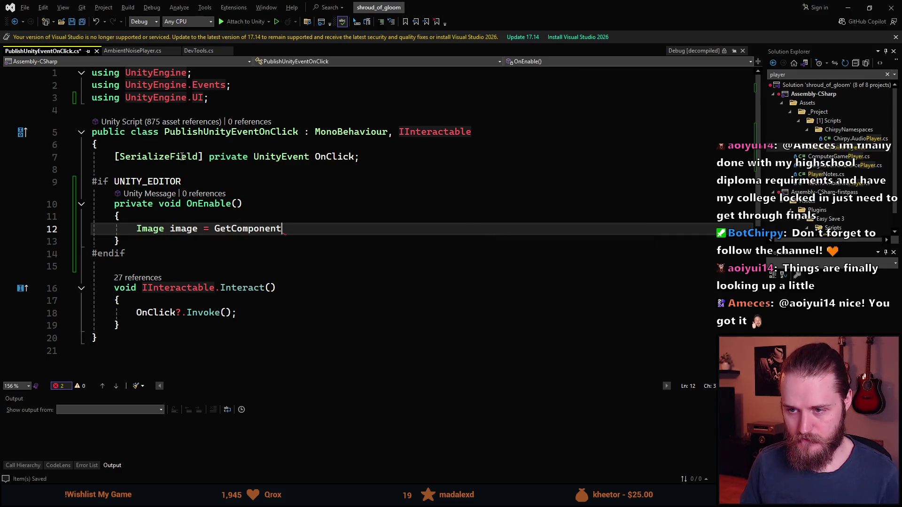
{"action": "type", "text": "<Im"}
{"action": "key", "text": "Tab"}
{"action": "key", "text": "End"}
{"action": "key", "text": "Return"}
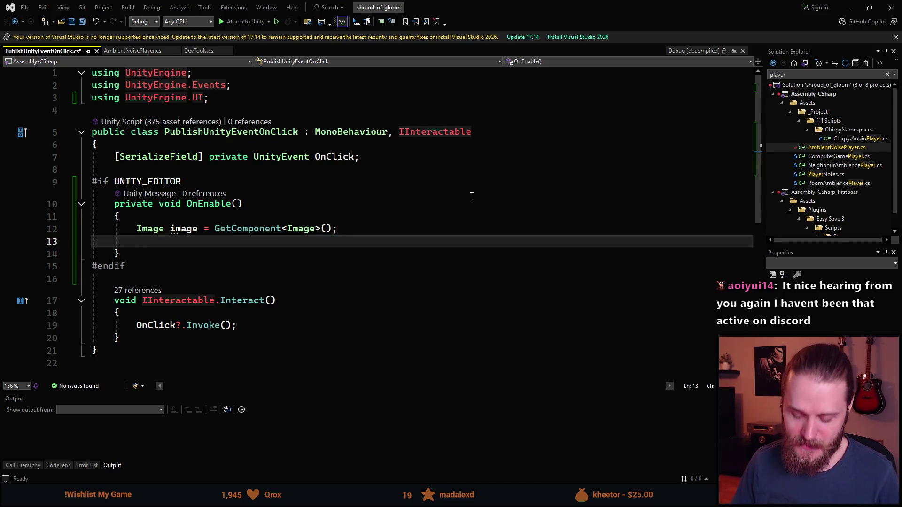
{"action": "key", "text": "Up"}
- Insert an if on DevTools.IsRecording above the Image line in OnEnable
{"action": "key", "text": "ctrl+Return"}
{"action": "type", "text": "if ("}
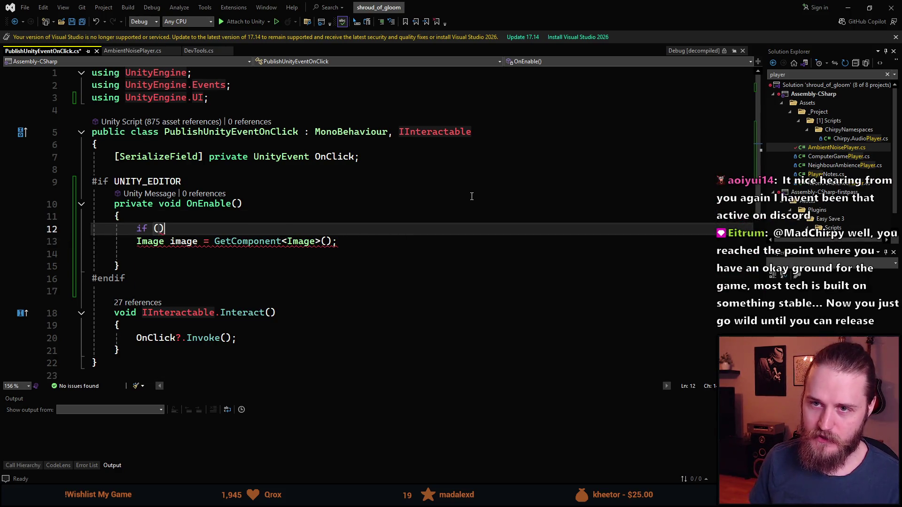
{"action": "type", "text": "DevTools."}
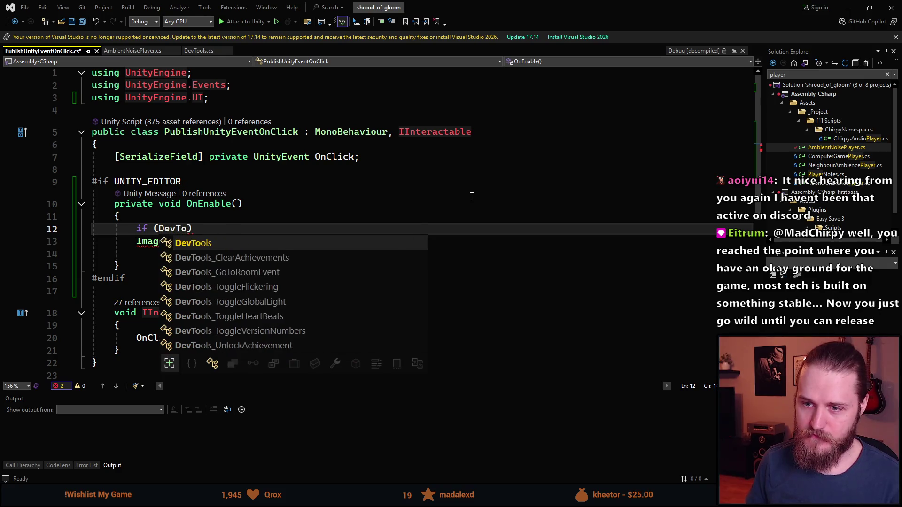
{"action": "key", "text": "Tab"}
{"action": "key", "text": "End"}
{"action": "key", "text": "Return"}
{"action": "type", "text": "{"}
{"action": "key", "text": "Return"}
{"action": "key", "text": "Down"}
{"action": "key", "text": "Down"}
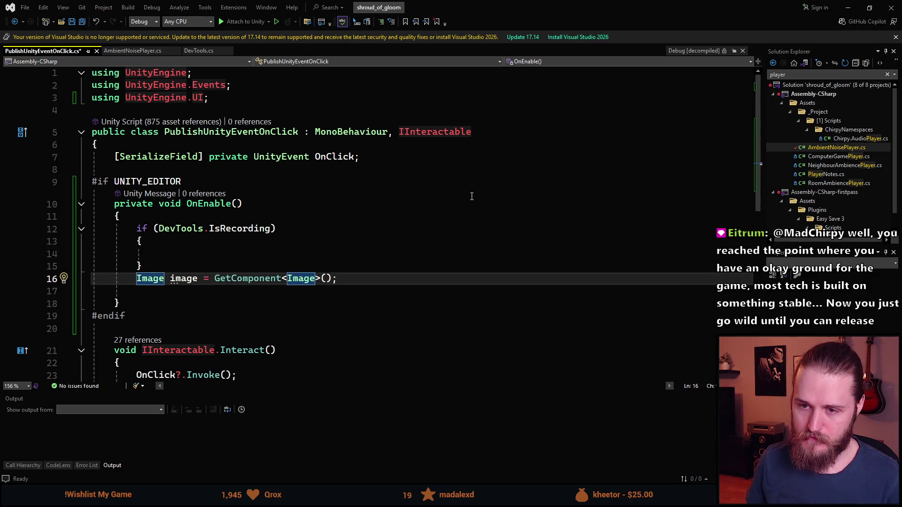
{"action": "key", "text": "Up"}
{"action": "key", "text": "End"}
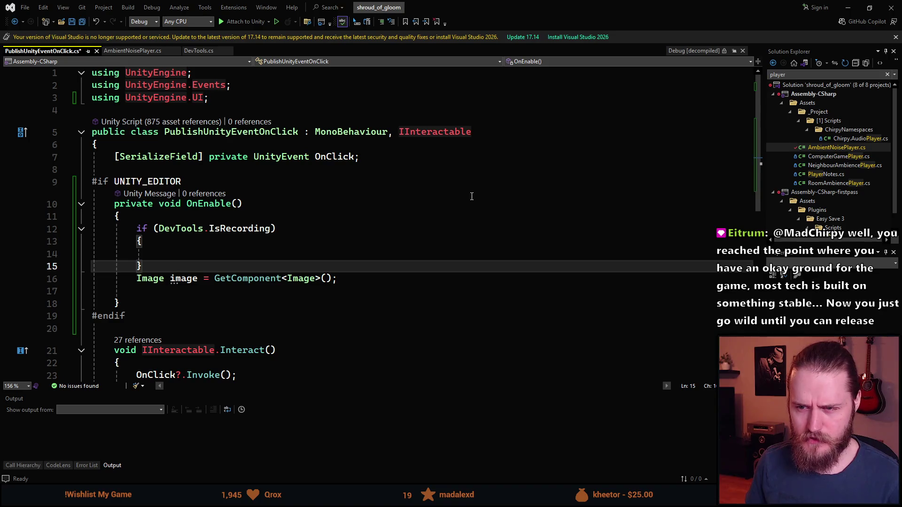
{"action": "key", "text": "BackSpace"}
{"action": "key", "text": "BackSpace"}
{"action": "key", "text": "BackSpace"}
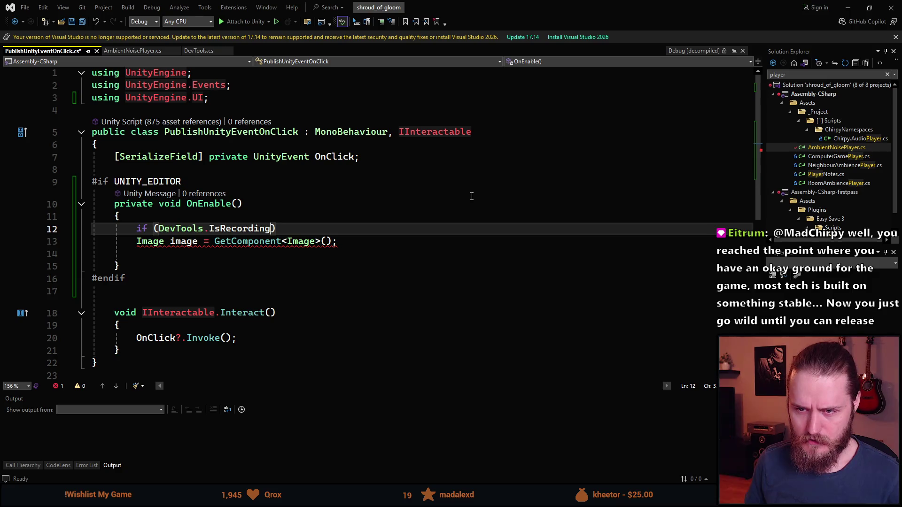
- Rewrite the if as bool isRecording = DevTools.IsRecording;
{"action": "key", "text": "ctrl+Left"}
{"action": "key", "text": "ctrl+Left"}
{"action": "key", "text": "ctrl+Left"}
{"action": "key", "text": "BackSpace"}
{"action": "key", "text": "ctrl+Right"}
{"action": "key", "text": "ctrl+Right"}
{"action": "key", "text": "ctrl+Right"}
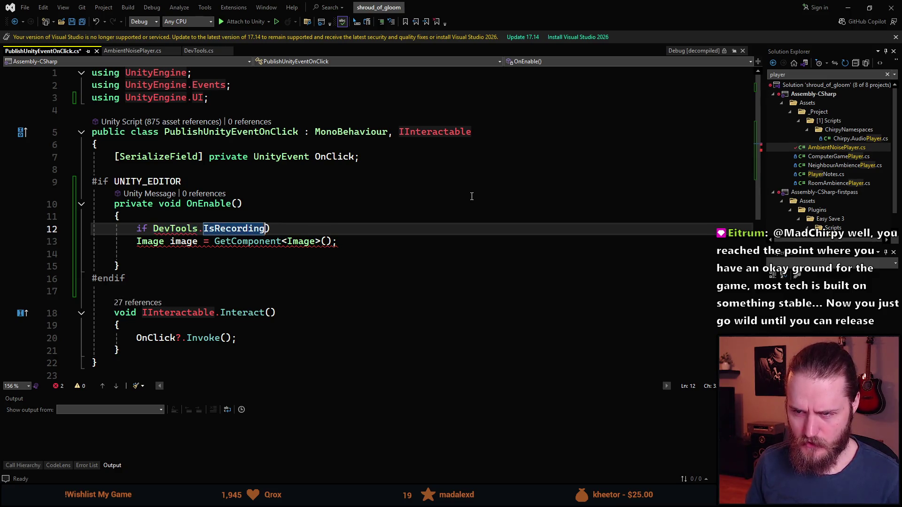
{"action": "key", "text": "Delete"}
{"action": "type", "text": ";"}
{"action": "key", "text": "ctrl+Left"}
{"action": "key", "text": "ctrl+Left"}
{"action": "key", "text": "ctrl+Left"}
{"action": "key", "text": "Left"}
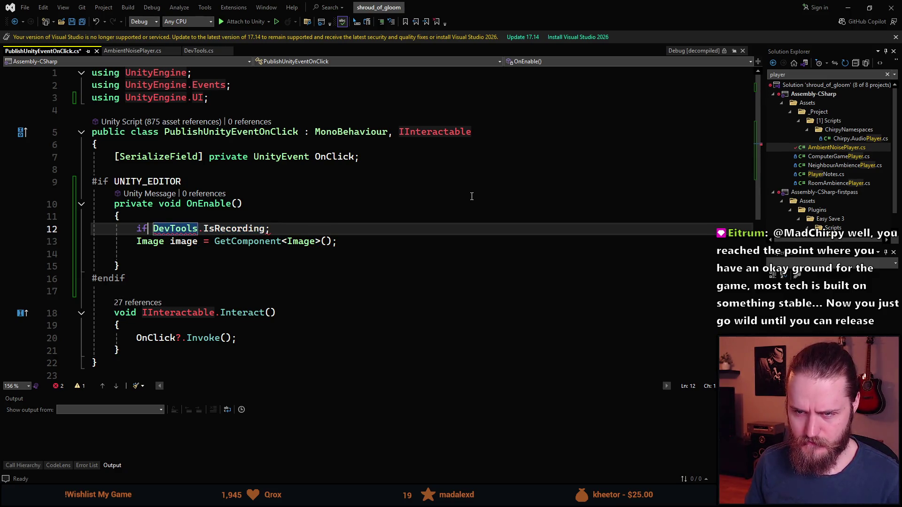
{"action": "key", "text": "BackSpace"}
{"action": "key", "text": "BackSpace"}
{"action": "type", "text": "bool isRecording="}
{"action": "key", "text": "Delete"}
{"action": "key", "text": "Down"}
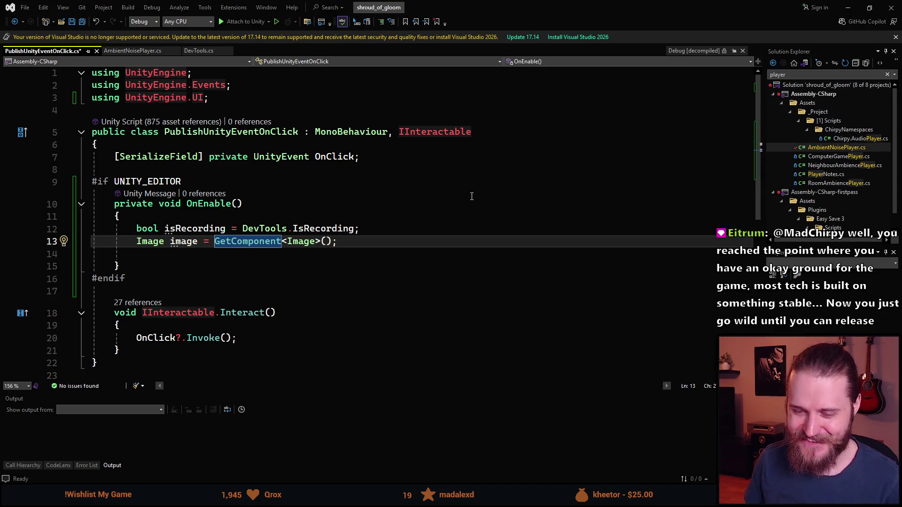
{"action": "key", "text": "ctrl+Right"}
{"action": "key", "text": "ctrl+Right"}
{"action": "key", "text": "ctrl+Right"}
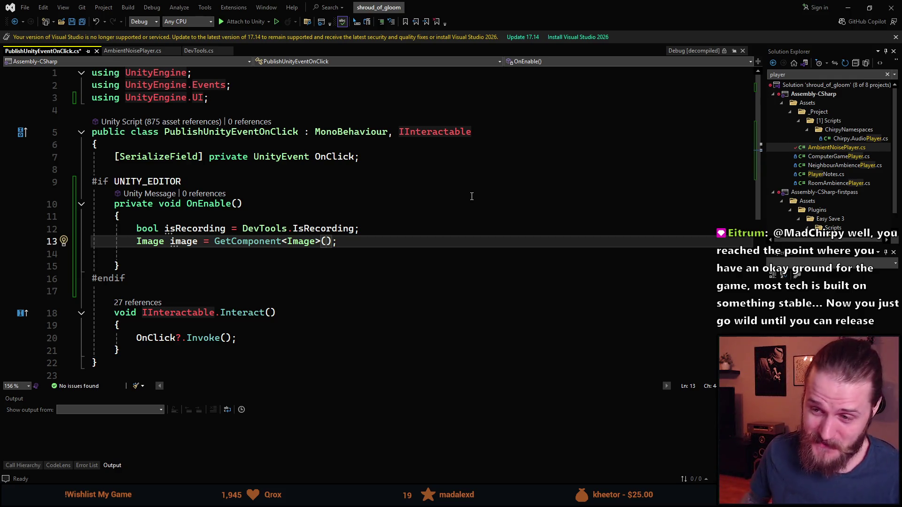
{"action": "key", "text": "Down"}
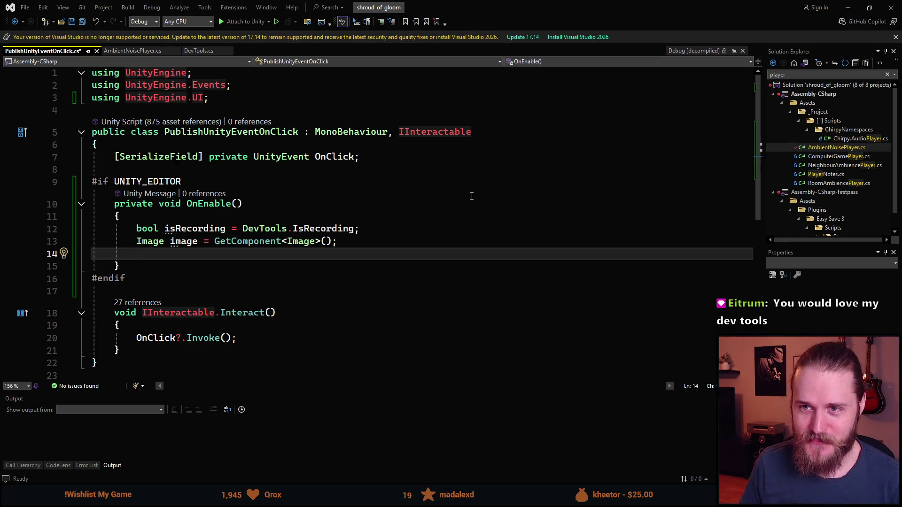
{"action": "left_click", "coordinate": [199, 51]}
{"action": "scroll", "coordinate": [323, 298], "scroll_direction": "up", "scroll_amount": 3}
{"action": "scroll", "coordinate": [322, 298], "scroll_direction": "up", "scroll_amount": 5}
{"action": "double_click", "coordinate": [225, 169]}
{"action": "scroll", "coordinate": [322, 241], "scroll_direction": "up", "scroll_amount": 4}
{"action": "double_click", "coordinate": [273, 162]}
{"action": "scroll", "coordinate": [283, 281], "scroll_direction": "up", "scroll_amount": 3}
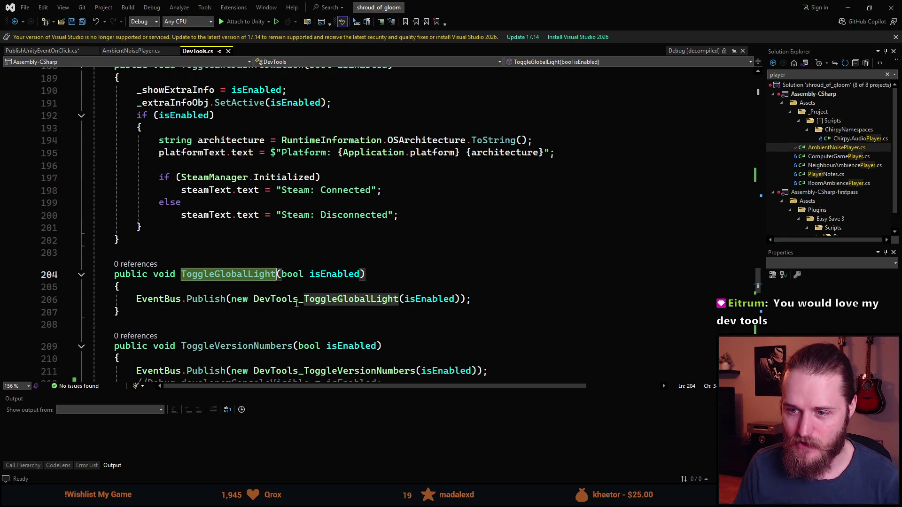
{"action": "scroll", "coordinate": [226, 242], "scroll_direction": "up", "scroll_amount": 4}
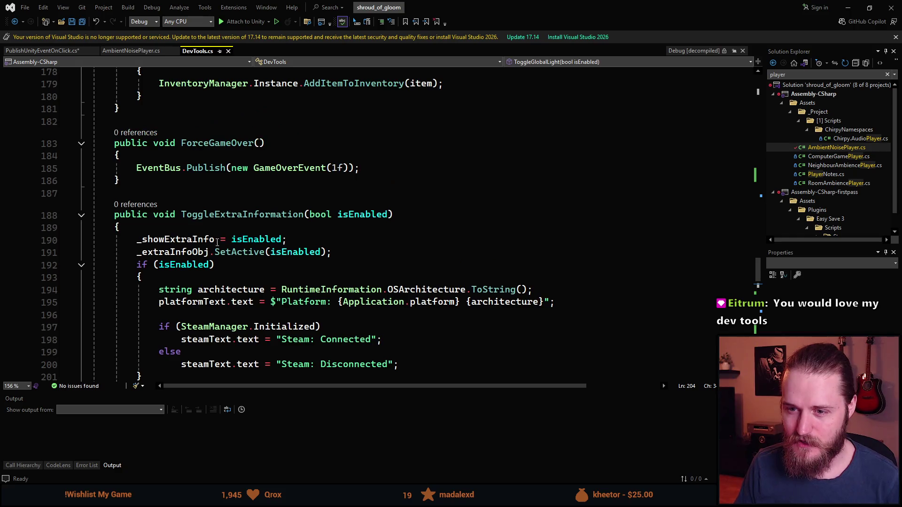
{"action": "scroll", "coordinate": [226, 243], "scroll_direction": "down", "scroll_amount": 2}
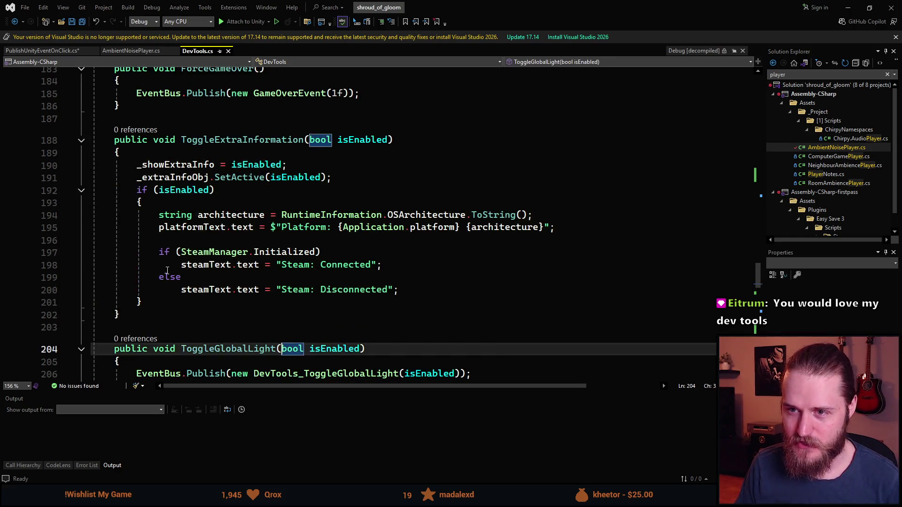
{"action": "scroll", "coordinate": [167, 271], "scroll_direction": "up", "scroll_amount": 5}
{"action": "scroll", "coordinate": [236, 299], "scroll_direction": "up", "scroll_amount": 2}
{"action": "left_click_drag", "start_coordinate": [15, 339], "coordinate": [15, 181]}
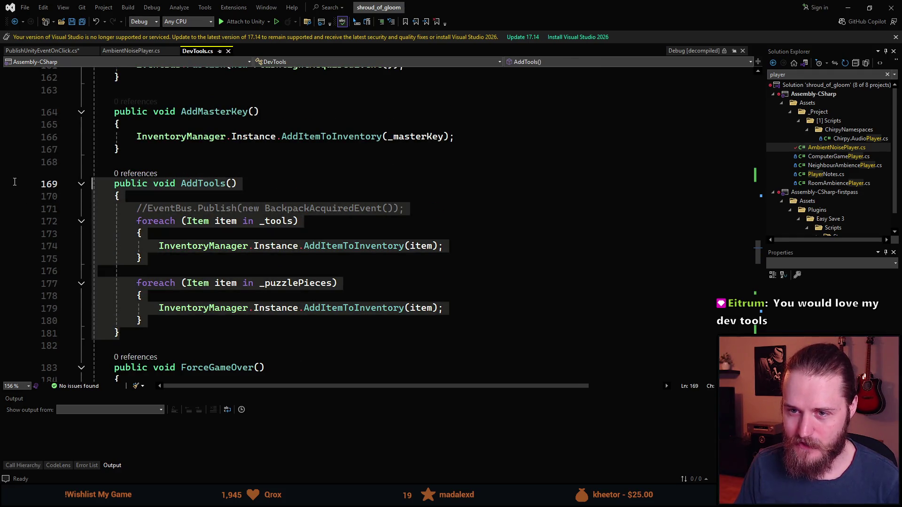
{"action": "left_click", "coordinate": [169, 335]}
{"action": "scroll", "coordinate": [170, 343], "scroll_direction": "up", "scroll_amount": 2}
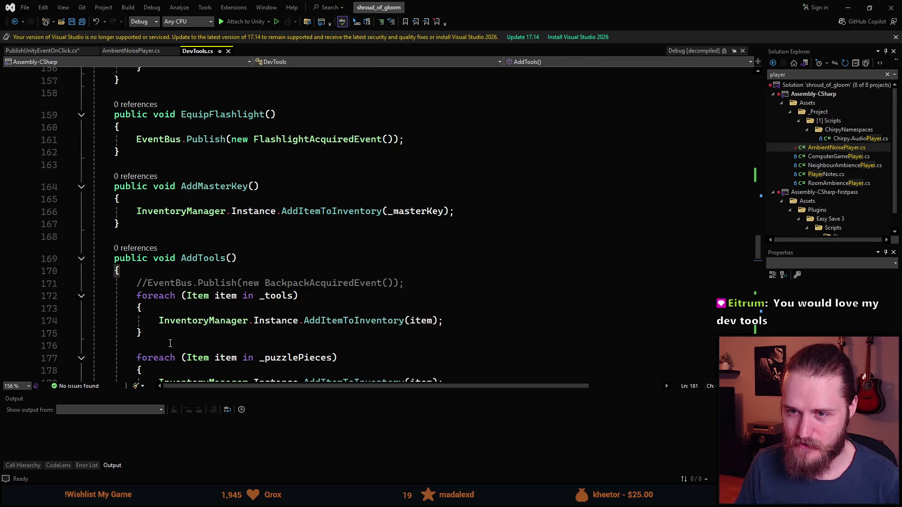
{"action": "scroll", "coordinate": [197, 292], "scroll_direction": "up", "scroll_amount": 5}
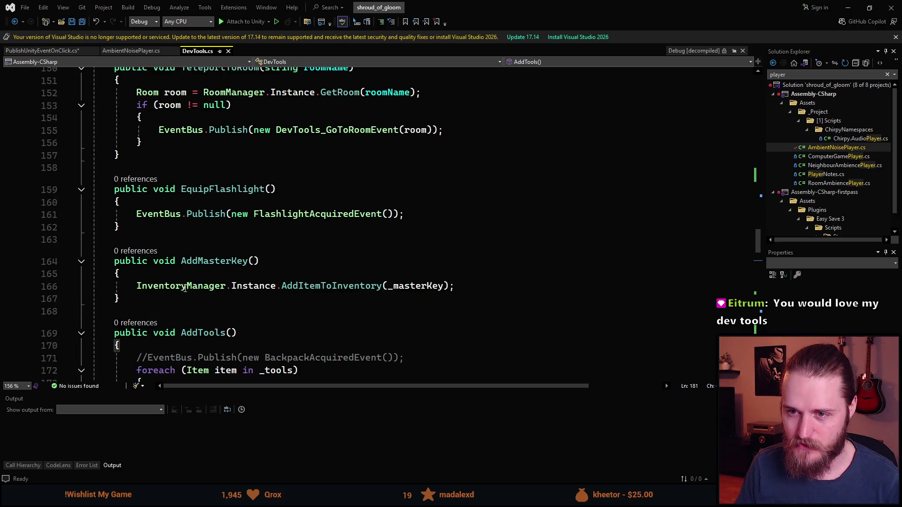
{"action": "scroll", "coordinate": [203, 310], "scroll_direction": "up", "scroll_amount": 3}
{"action": "scroll", "coordinate": [151, 348], "scroll_direction": "down", "scroll_amount": 2}
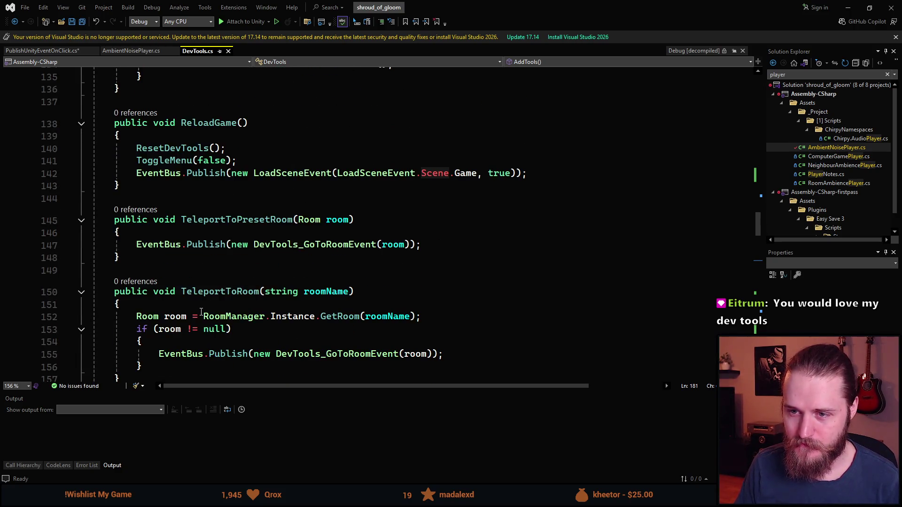
{"action": "left_click_drag", "start_coordinate": [151, 348], "coordinate": [93, 233]}
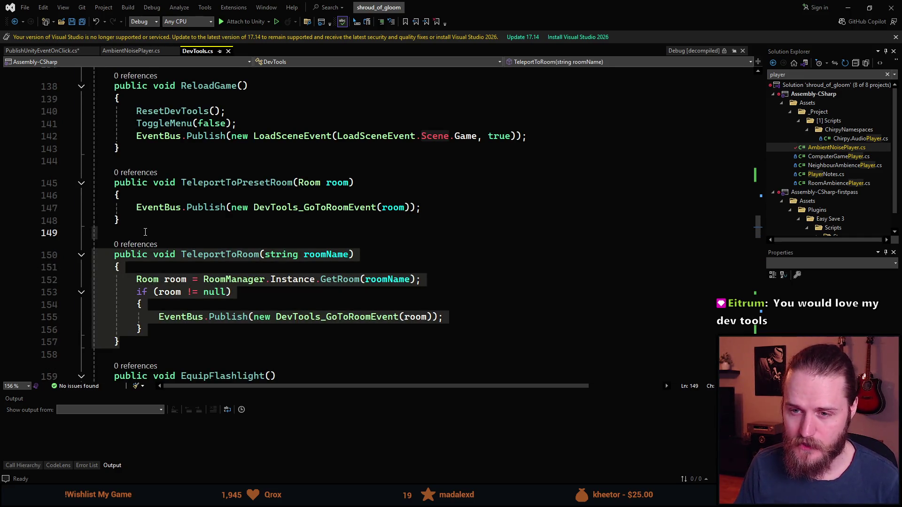
{"action": "left_click", "coordinate": [145, 232]}
{"action": "key", "text": "Up"}
{"action": "scroll", "coordinate": [180, 295], "scroll_direction": "up", "scroll_amount": 3}
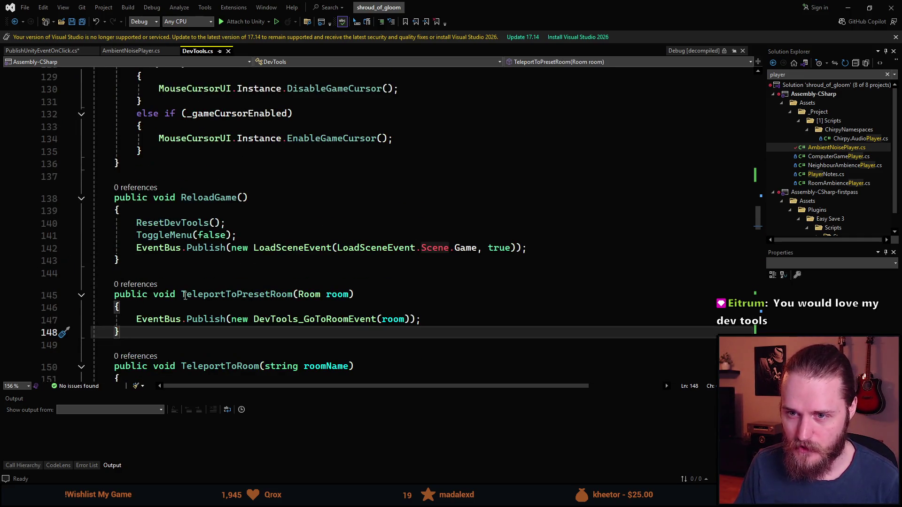
{"action": "scroll", "coordinate": [188, 300], "scroll_direction": "up", "scroll_amount": 2}
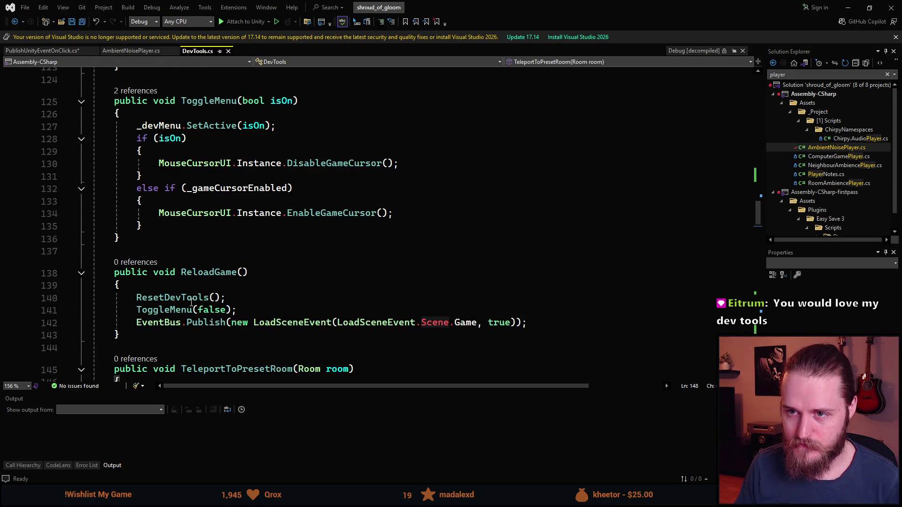
{"action": "scroll", "coordinate": [191, 303], "scroll_direction": "down", "scroll_amount": 7}
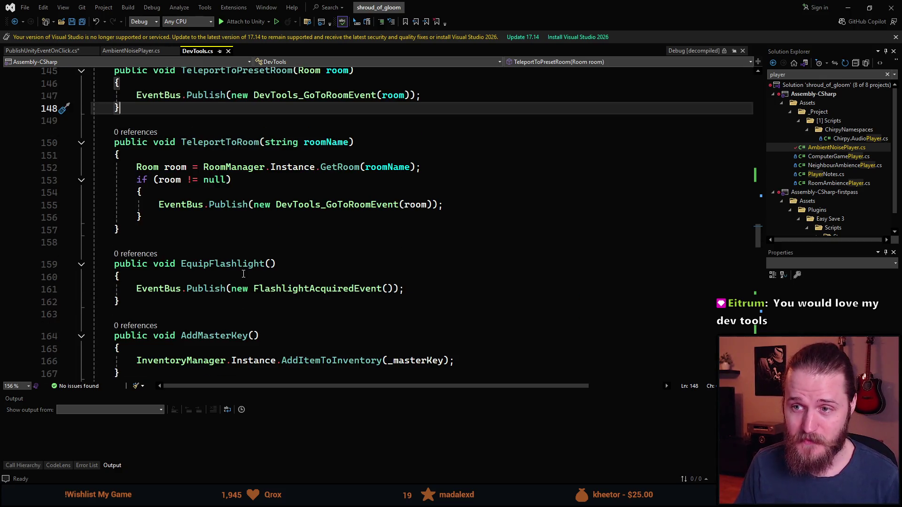
{"action": "scroll", "coordinate": [244, 274], "scroll_direction": "down", "scroll_amount": 4}
{"action": "left_click", "coordinate": [248, 187]}
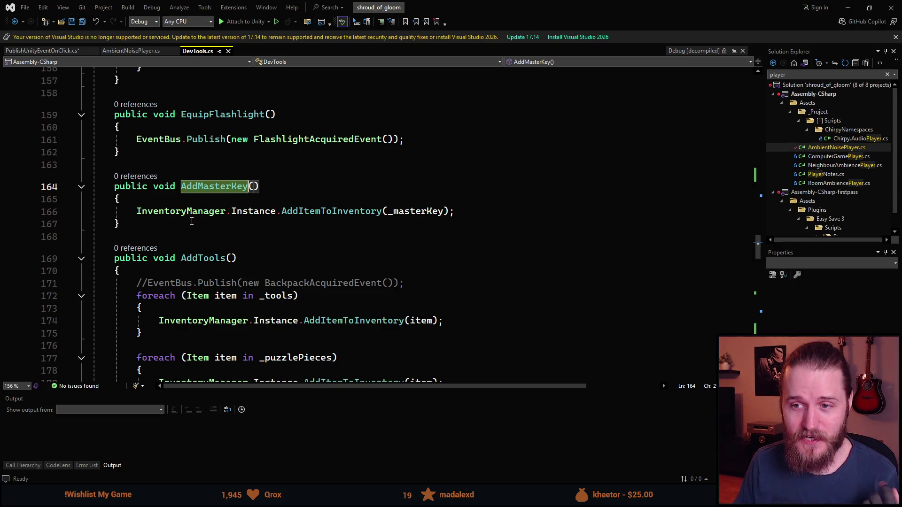
{"action": "left_click", "coordinate": [292, 229]}
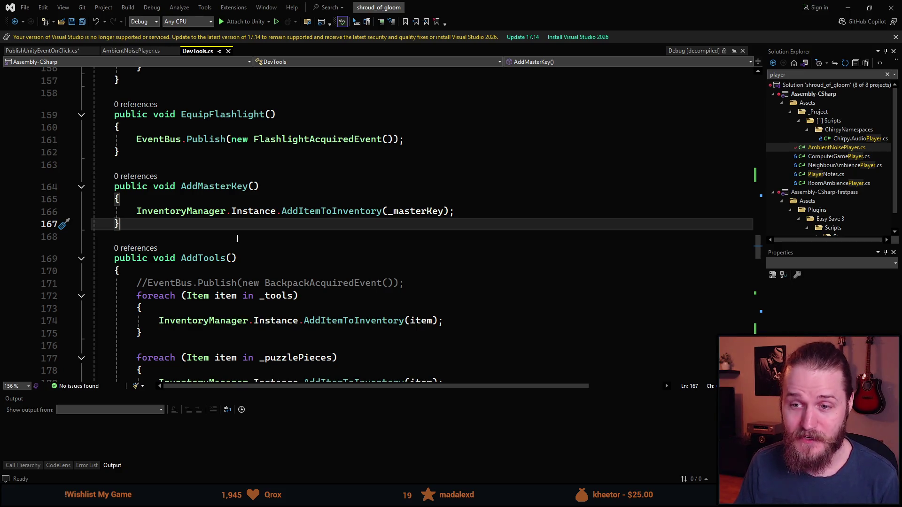
{"action": "scroll", "coordinate": [236, 236], "scroll_direction": "up", "scroll_amount": 3}
{"action": "scroll", "coordinate": [235, 235], "scroll_direction": "up", "scroll_amount": 6}
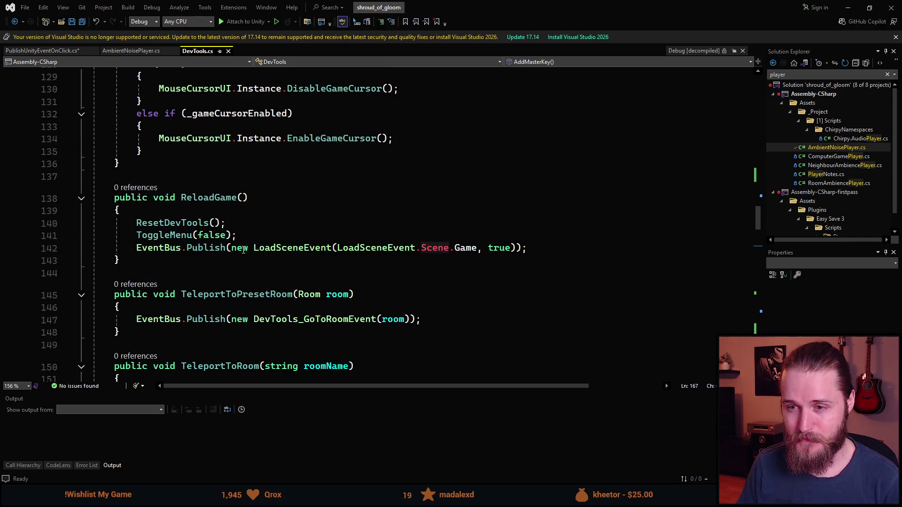
{"action": "scroll", "coordinate": [242, 250], "scroll_direction": "up", "scroll_amount": 8}
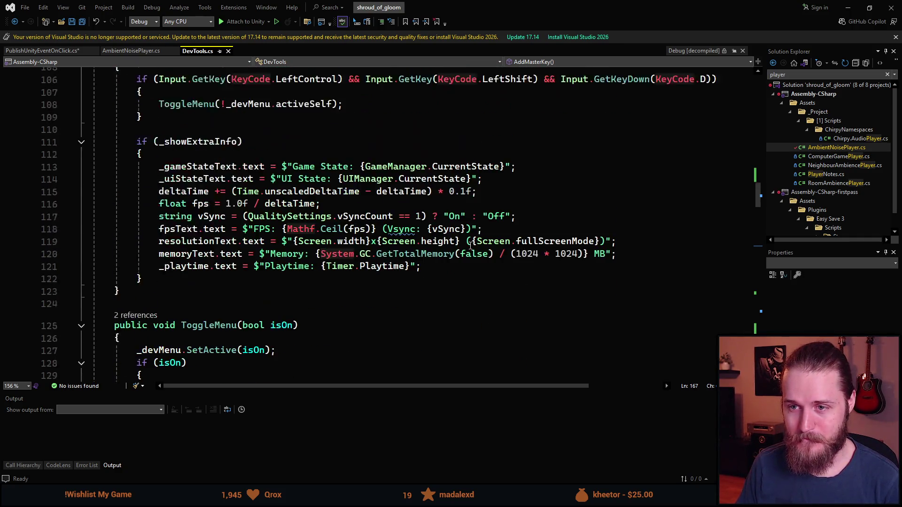
{"action": "scroll", "coordinate": [471, 244], "scroll_direction": "up", "scroll_amount": 4}
{"action": "scroll", "coordinate": [167, 238], "scroll_direction": "down", "scroll_amount": 3}
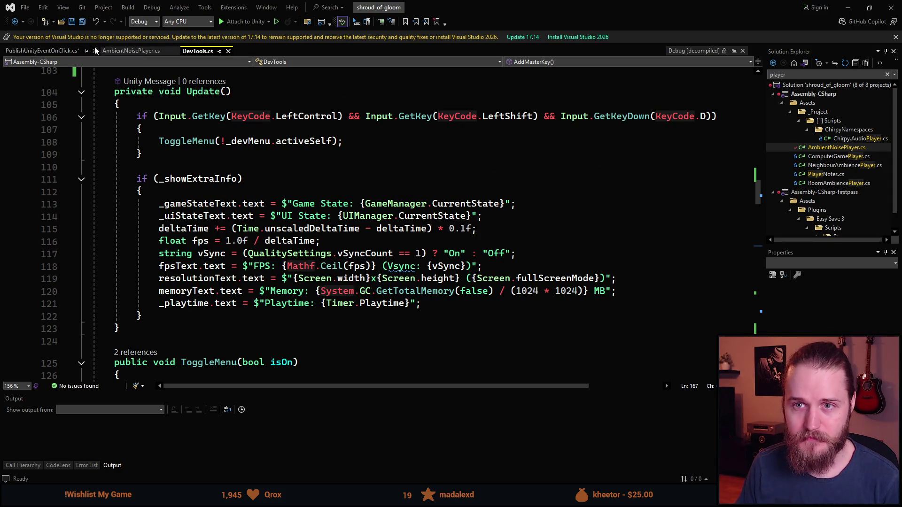
- In PublishUnityEventOnClick.cs, add an if (image != null) block to OnEnable
{"action": "left_click", "coordinate": [38, 51]}
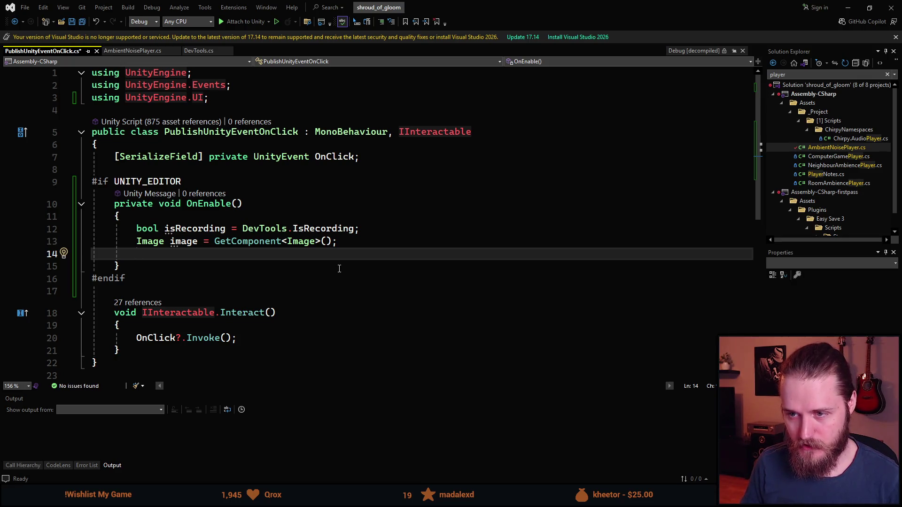
{"action": "type", "text": "if ("}
{"action": "type", "text": "image != nul"}
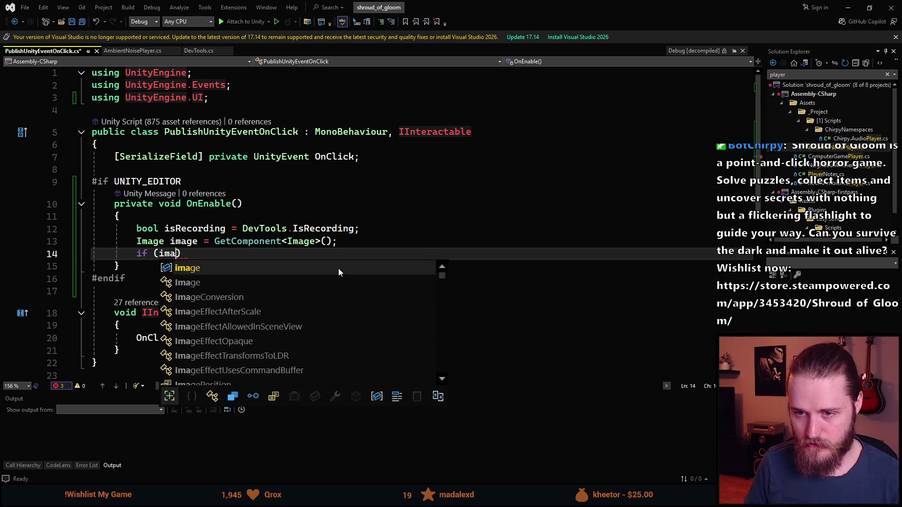
{"action": "type", "text": "l)"}
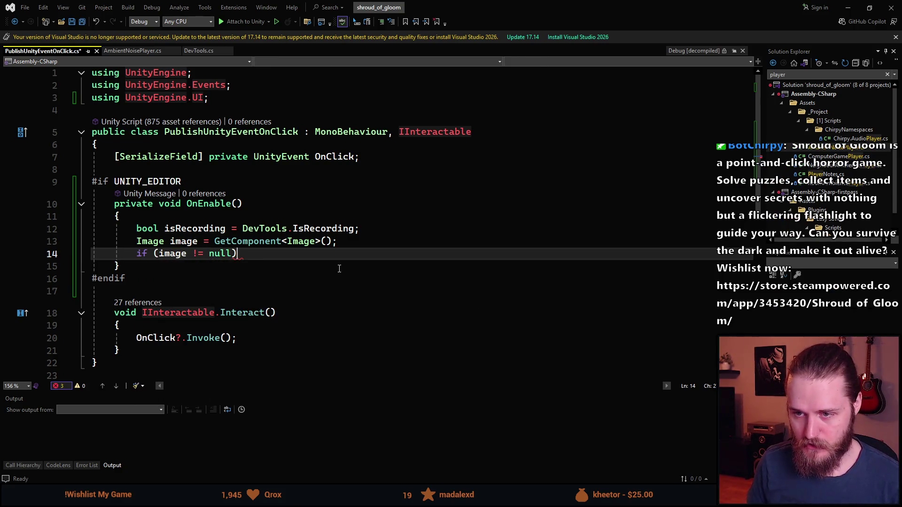
{"action": "key", "text": "Return"}
{"action": "type", "text": "{"}
{"action": "key", "text": "Return"}
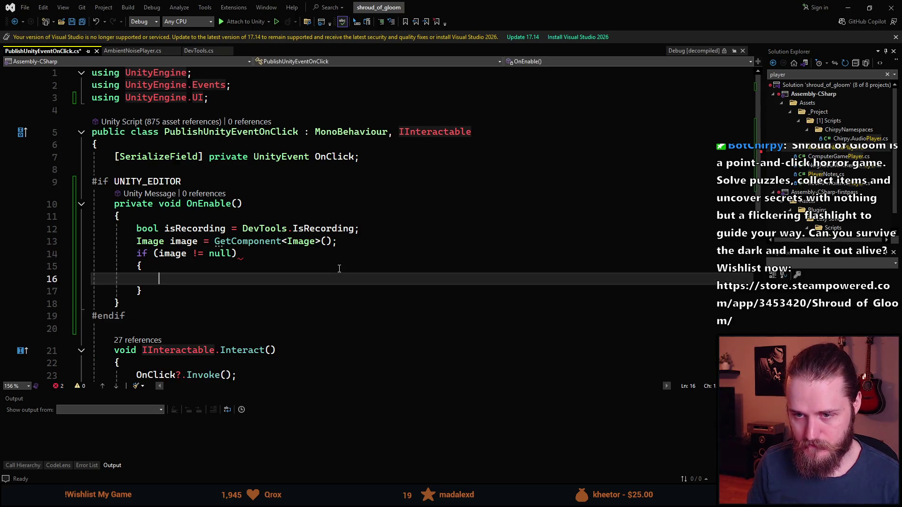
- Inside the null check, write image.sprite = DevTools.BackArrowSprite; using IntelliSense completions
{"action": "type", "text": "i"}
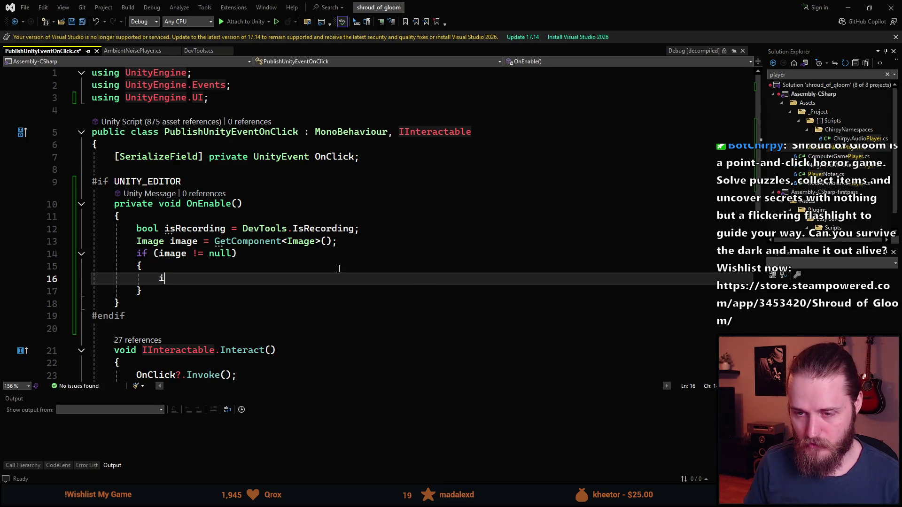
{"action": "type", "text": "mage.spr"}
{"action": "key", "text": "Tab"}
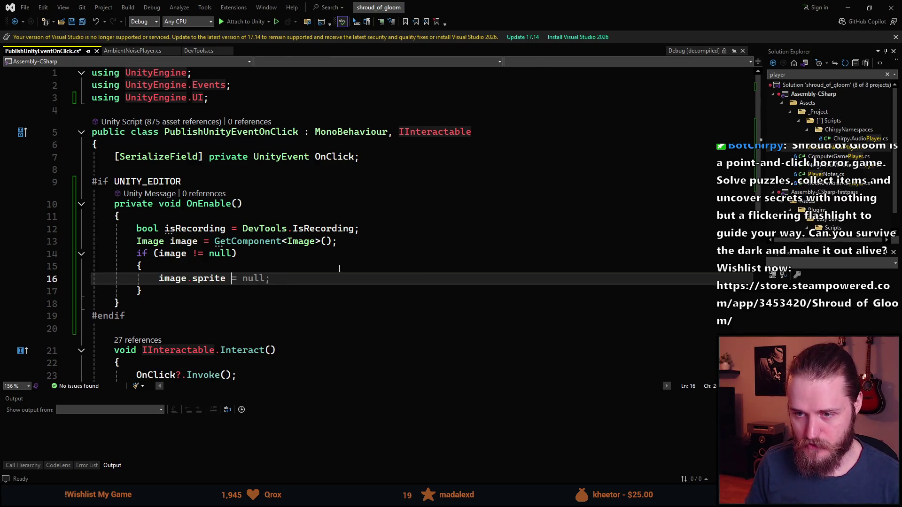
{"action": "type", "text": "= DecTo"}
{"action": "key", "text": "BackSpace"}
{"action": "key", "text": "BackSpace"}
{"action": "key", "text": "BackSpace"}
{"action": "type", "text": "vTo"}
{"action": "key", "text": "Tab"}
{"action": "type", "text": "."}
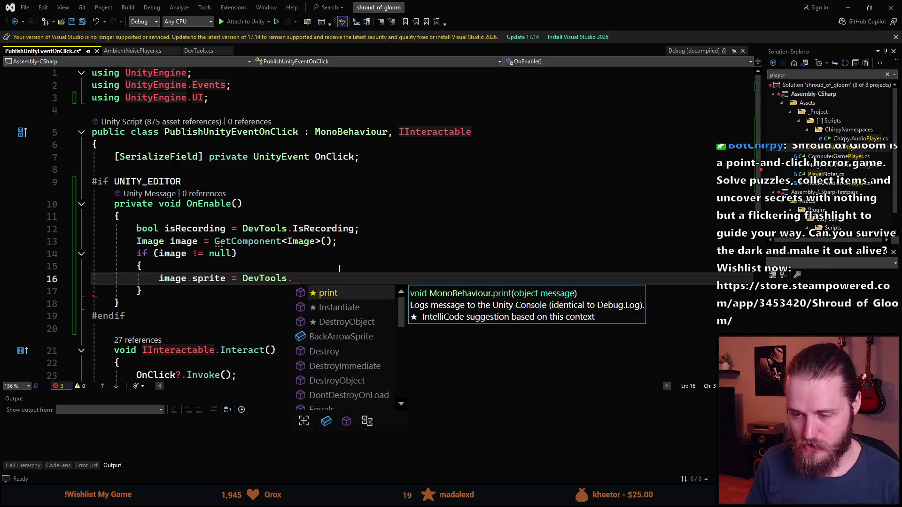
{"action": "type", "text": "Ba"}
{"action": "key", "text": "Tab"}
{"action": "type", "text": ";"}
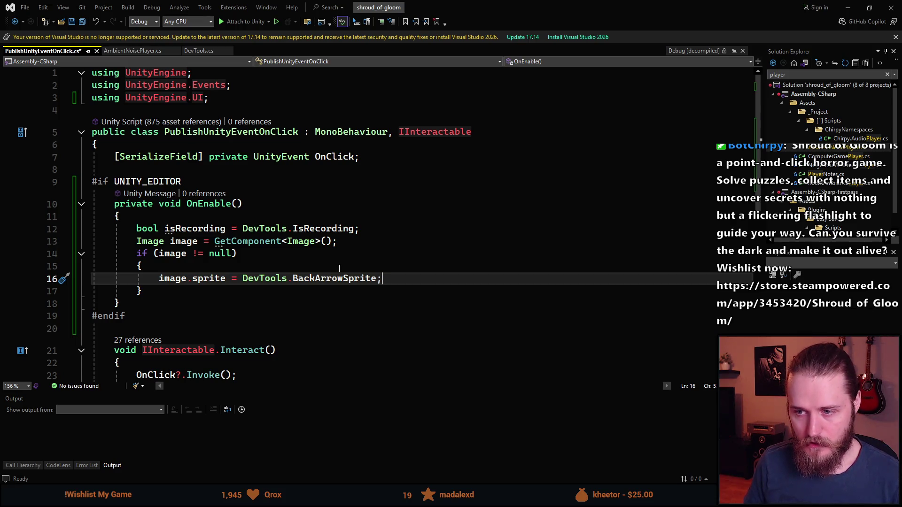
- Review the null check and the BackArrowSprite name, then add blank lines below the assignment
{"action": "key", "text": "Up"}
{"action": "key", "text": "Up"}
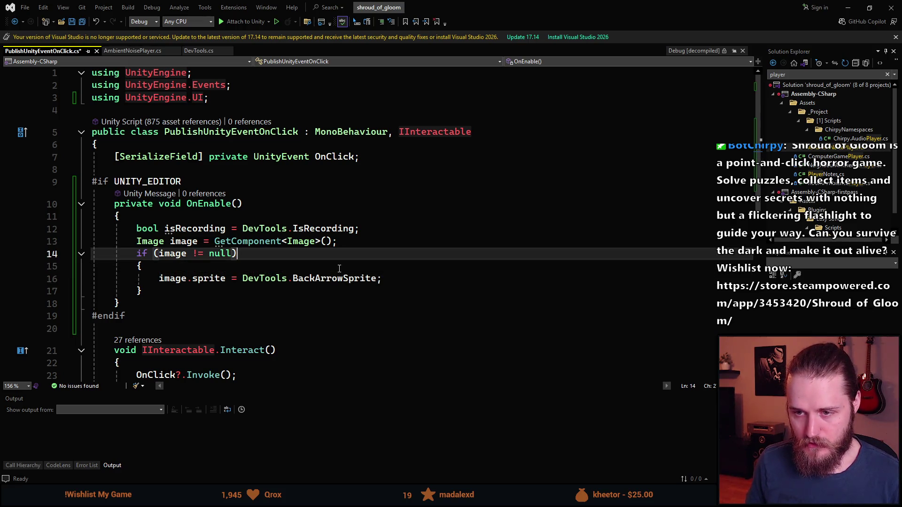
{"action": "key", "text": "Left"}
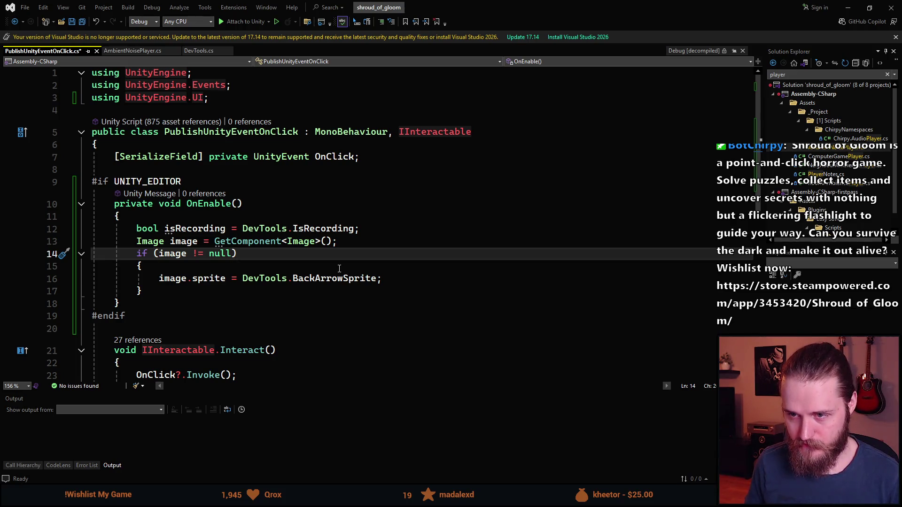
{"action": "key", "text": "Down"}
{"action": "key", "text": "Down"}
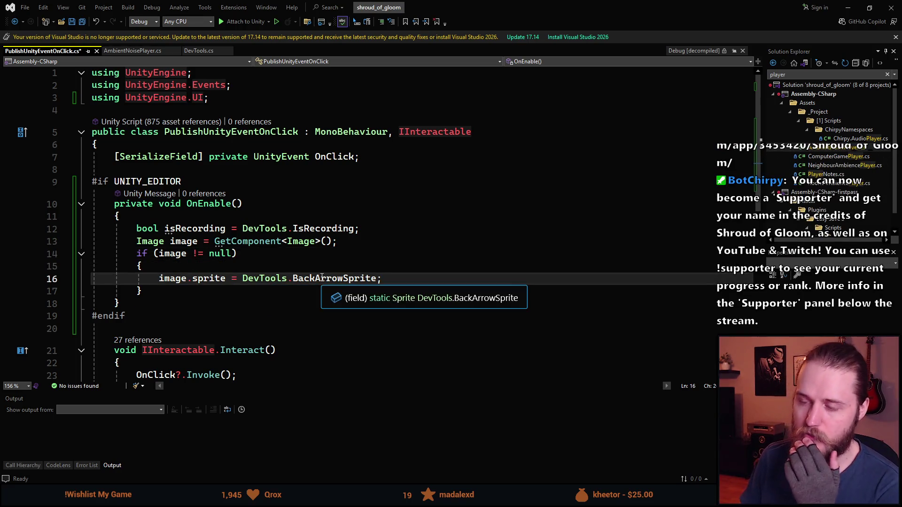
{"action": "left_click", "coordinate": [321, 278]}
{"action": "double_click", "coordinate": [321, 278]}
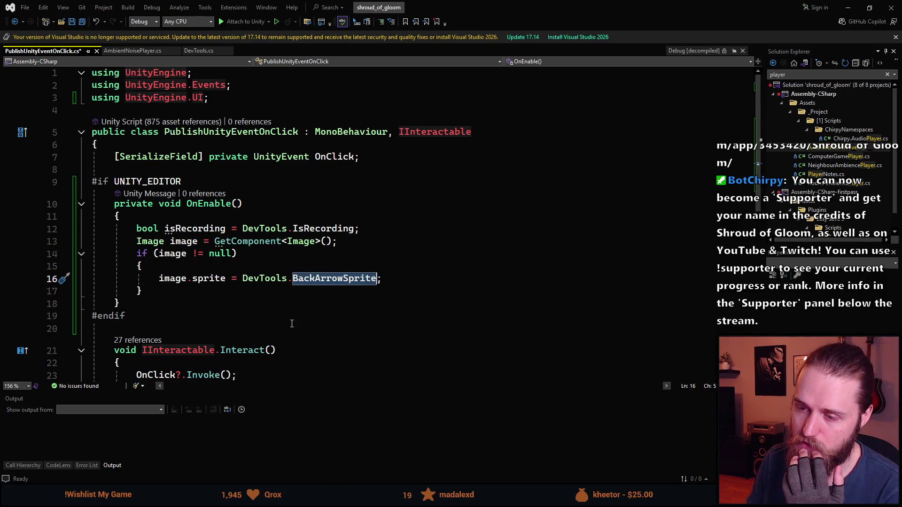
{"action": "key", "text": "End"}
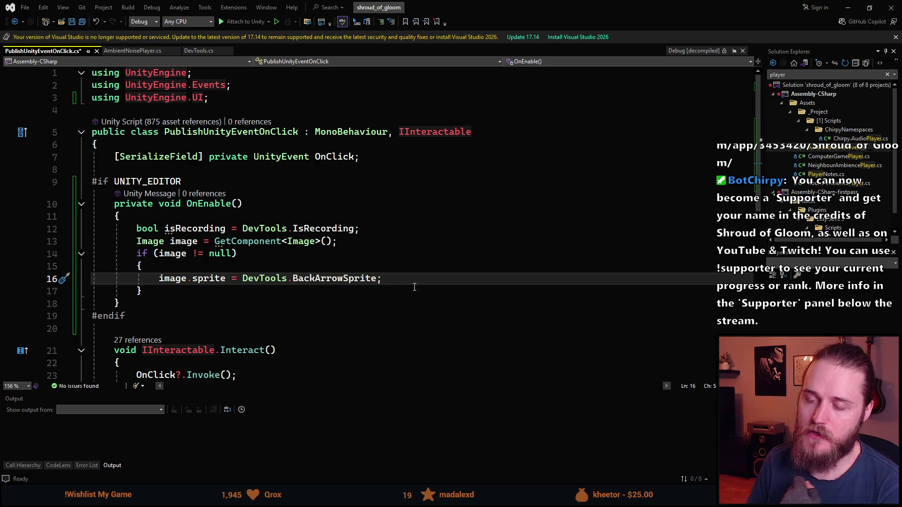
{"action": "key", "text": "Return"}
{"action": "key", "text": "Return"}
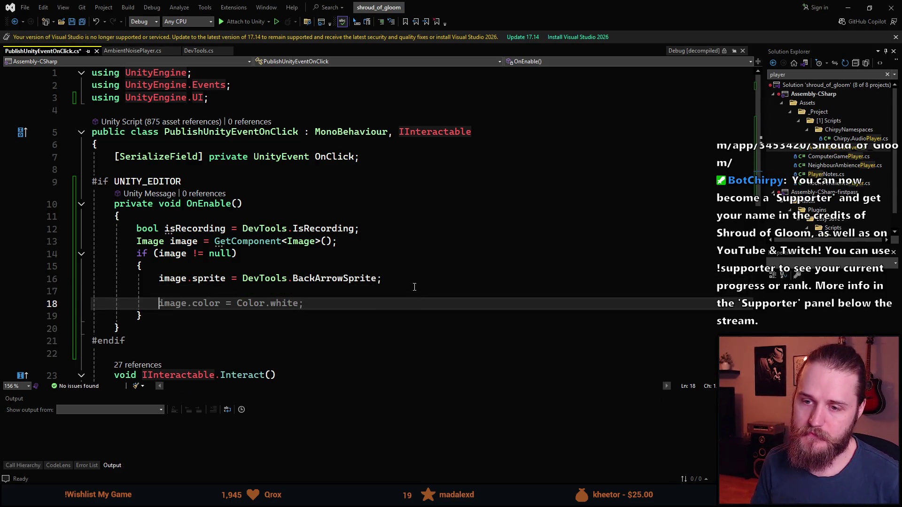
- Remove the unfinished if statement and the stray blank lines below the sprite assignment
{"action": "type", "text": "if ("}
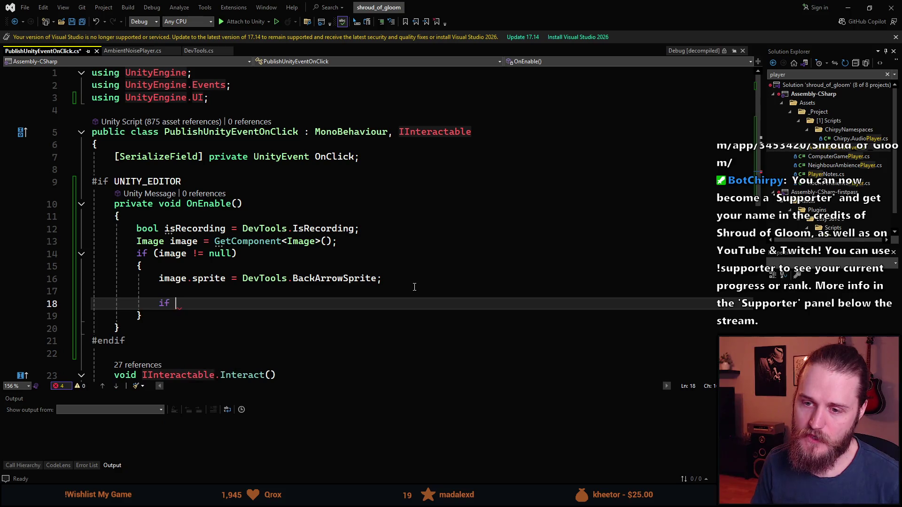
{"action": "key", "text": "BackSpace"}
{"action": "key", "text": "BackSpace"}
{"action": "key", "text": "BackSpace"}
{"action": "key", "text": "BackSpace"}
{"action": "key", "text": "BackSpace"}
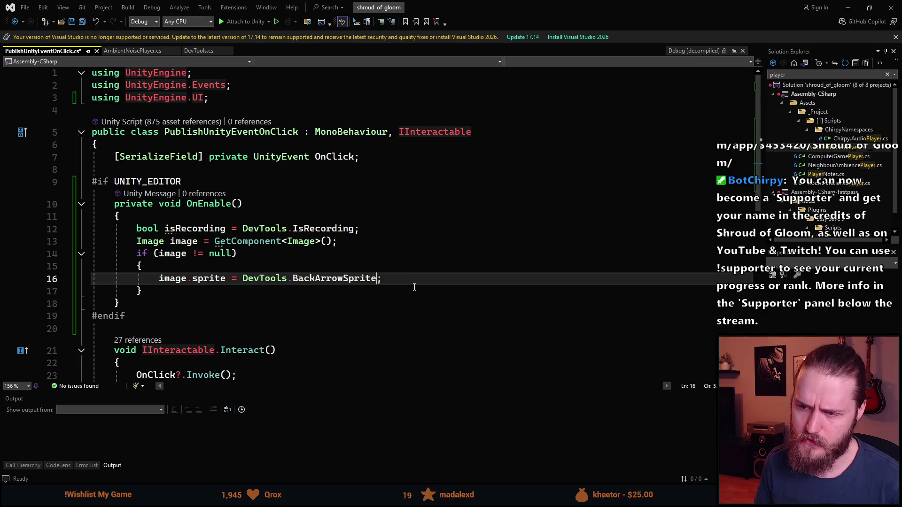
{"action": "key", "text": "Up"}
{"action": "key", "text": "Down"}
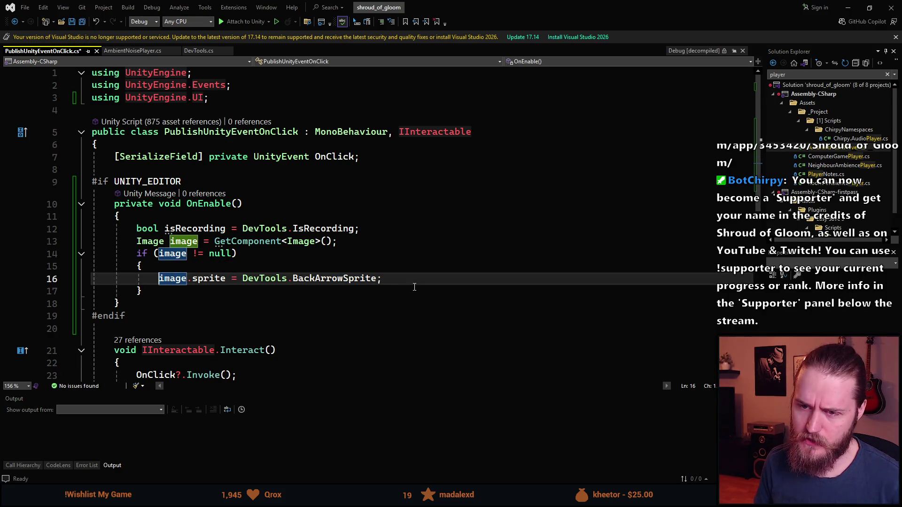
- Turn the assignment into an if (image.sprite == DevTools.BackArrowSprite) test with an empty block
{"action": "type", "text": "if ("}
{"action": "key", "text": "ctrl+Right"}
{"action": "key", "text": "ctrl+Right"}
{"action": "key", "text": "ctrl+Right"}
{"action": "key", "text": "Left"}
{"action": "key", "text": "Left"}
{"action": "type", "text": "="}
{"action": "key", "text": "Right"}
{"action": "key", "text": "Right"}
{"action": "key", "text": "ctrl+Right"}
{"action": "key", "text": "ctrl+Right"}
{"action": "key", "text": "ctrl+Right"}
{"action": "key", "text": "Delete"}
{"action": "type", "text": ")"}
{"action": "key", "text": "Return"}
{"action": "type", "text": "{"}
{"action": "key", "text": "Return"}
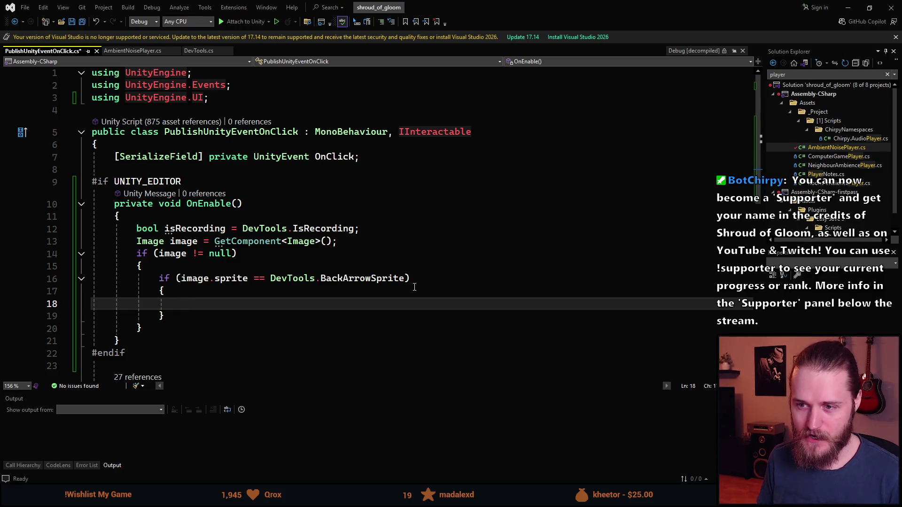
{"action": "left_click", "coordinate": [169, 219]}
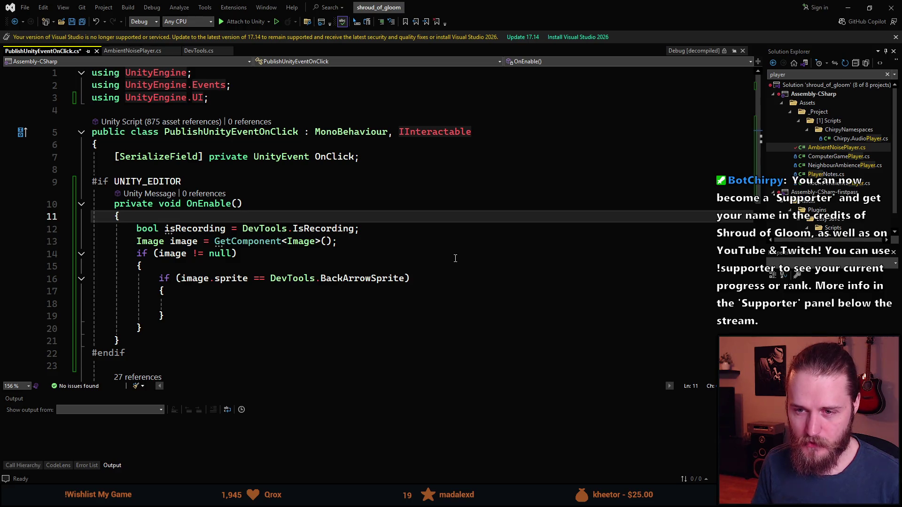
- Add if (!Puzzle.s_IsPuzzleOpen) { return; } at the top of OnEnable and save the script
{"action": "key", "text": "Return"}
{"action": "key", "text": "Return"}
{"action": "key", "text": "Up"}
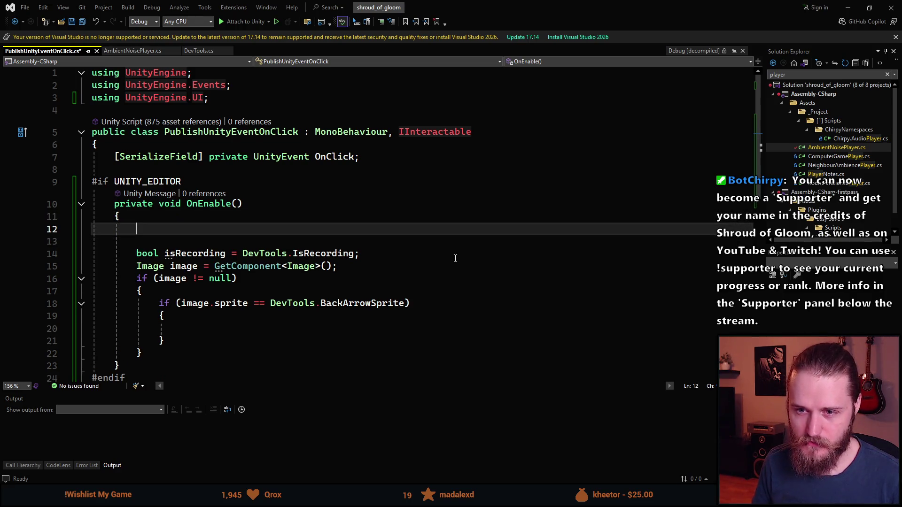
{"action": "type", "text": "if ()"}
{"action": "key", "text": "Left"}
{"action": "type", "text": "Puzzle"}
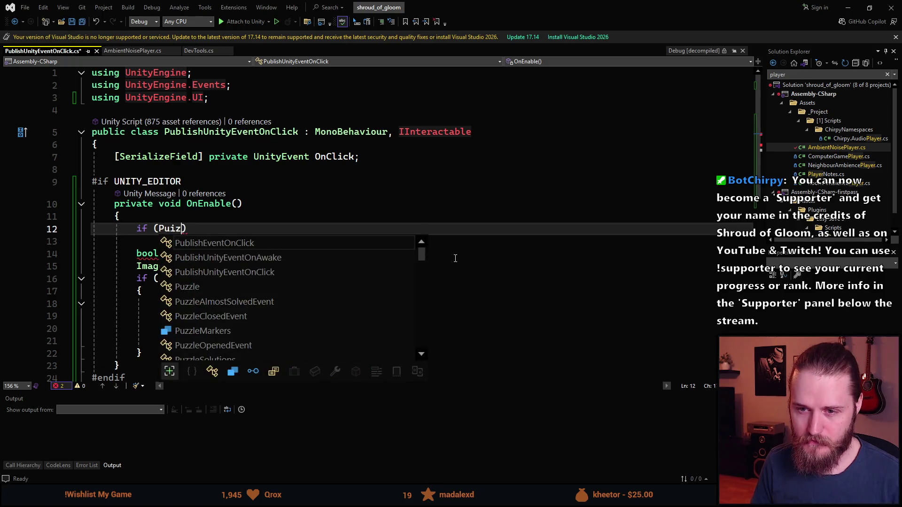
{"action": "type", "text": "."}
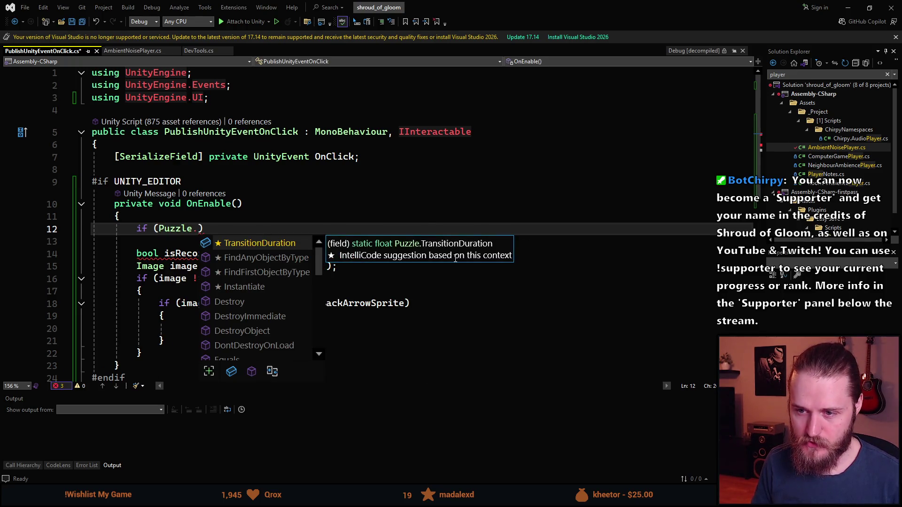
{"action": "type", "text": "Is"}
{"action": "key", "text": "Tab"}
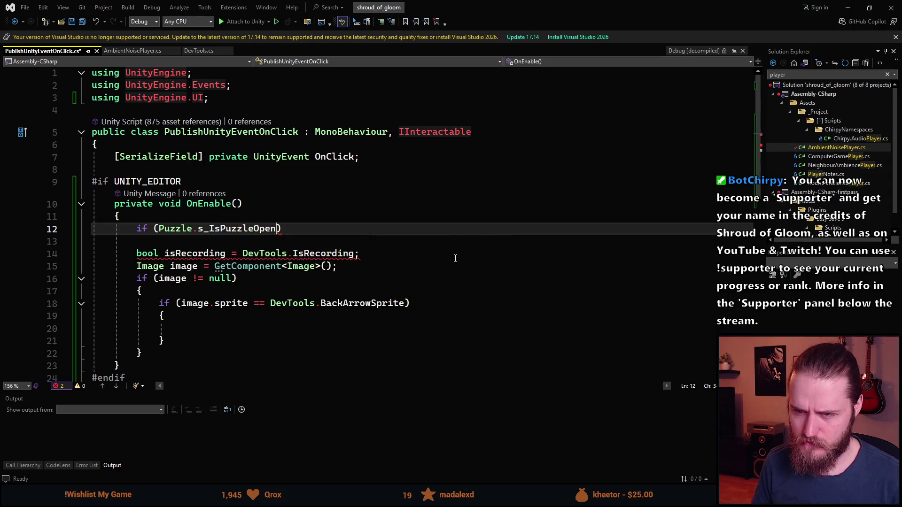
{"action": "key", "text": "Right"}
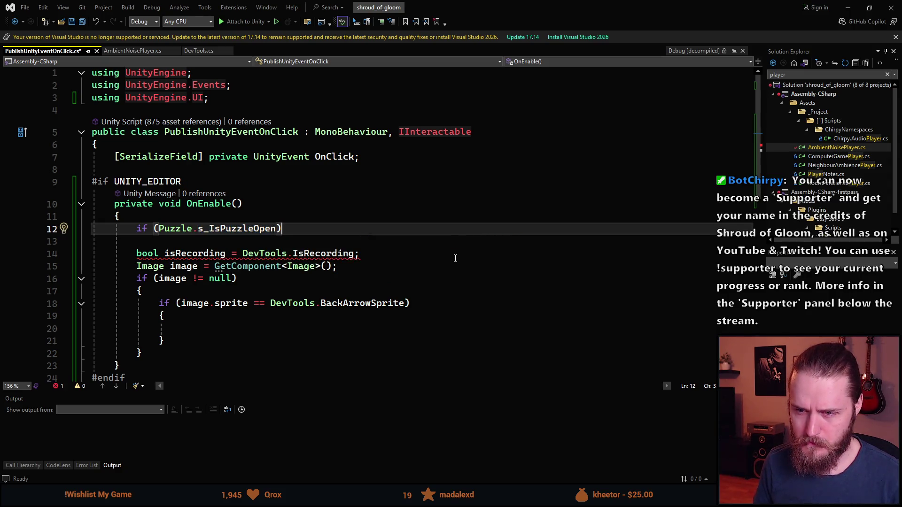
{"action": "key", "text": "ctrl+Left"}
{"action": "key", "text": "ctrl+Left"}
{"action": "key", "text": "ctrl+Left"}
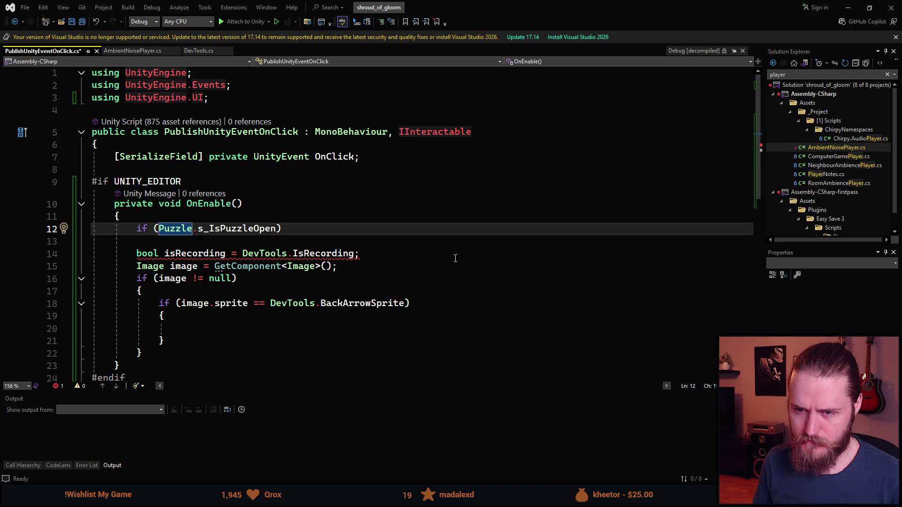
{"action": "type", "text": "!"}
{"action": "key", "text": "End"}
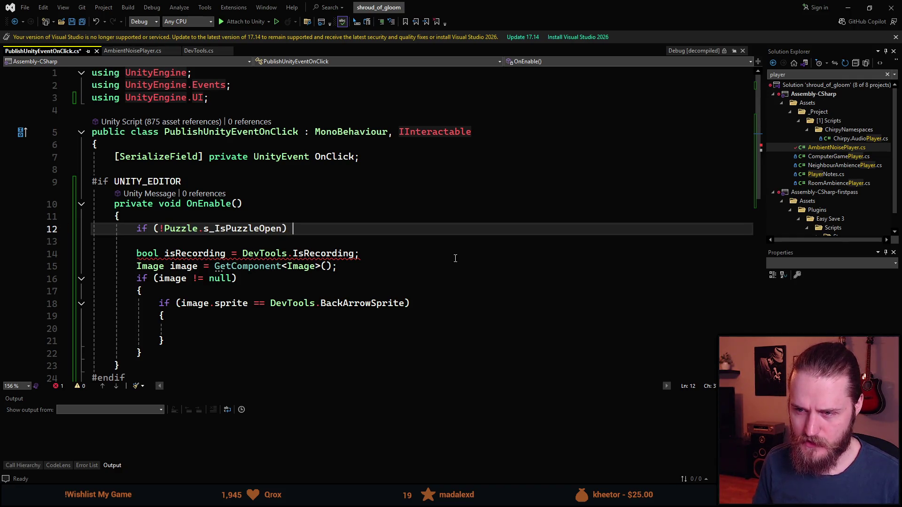
{"action": "type", "text": "{ return;"}
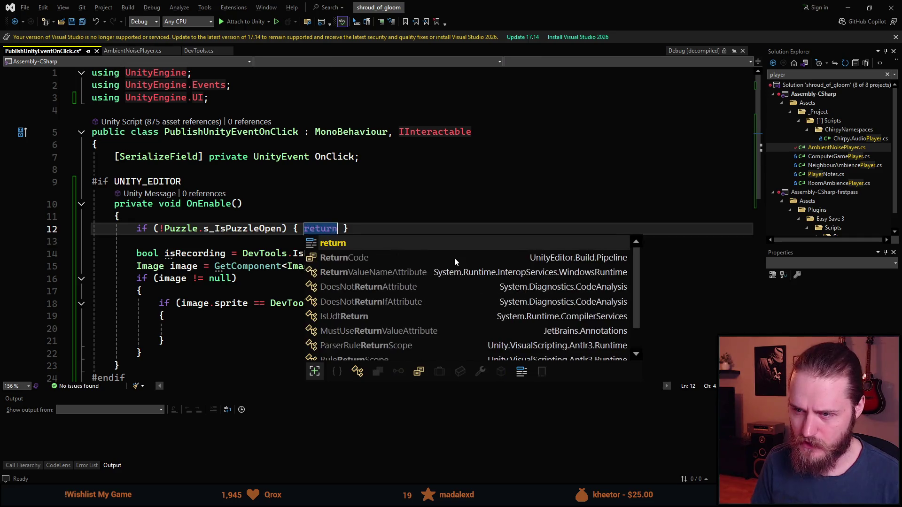
{"action": "key", "text": "End"}
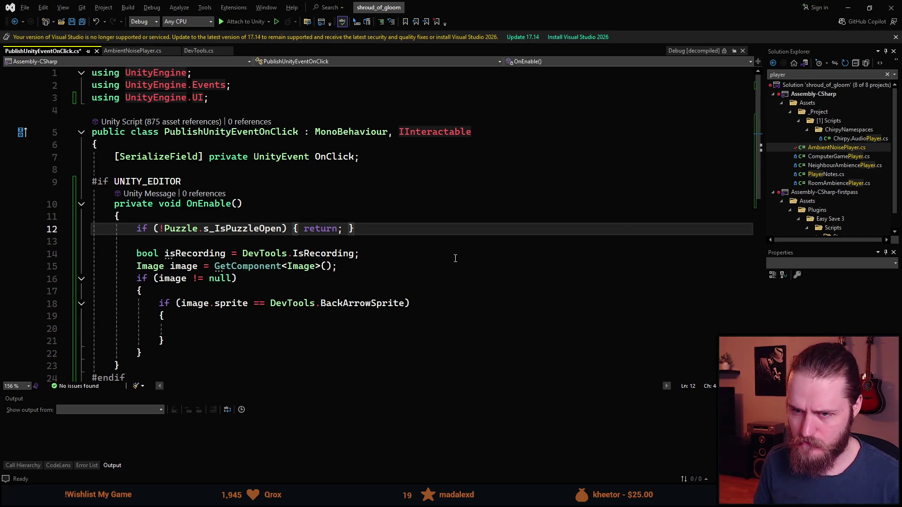
{"action": "key", "text": "ctrl+s"}
- Review s_IsPuzzleOpen, the image usage and the BackArrowSprite check, ending inside the empty if-block
{"action": "scroll", "coordinate": [242, 223], "scroll_direction": "down", "scroll_amount": 1}
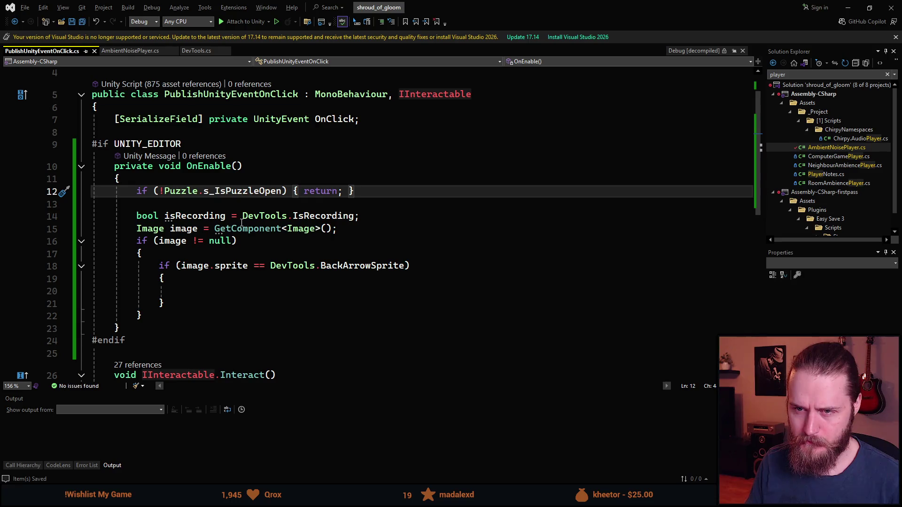
{"action": "scroll", "coordinate": [222, 220], "scroll_direction": "down", "scroll_amount": 1}
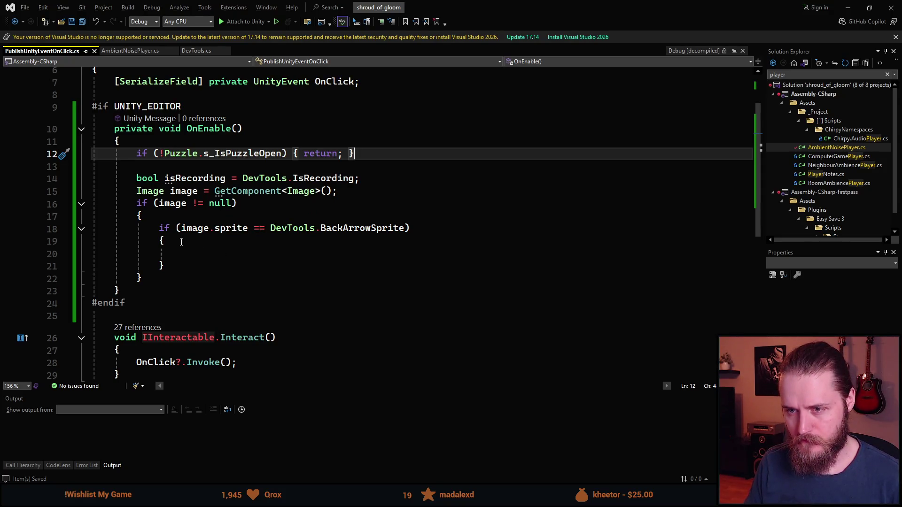
{"action": "left_click", "coordinate": [195, 255]}
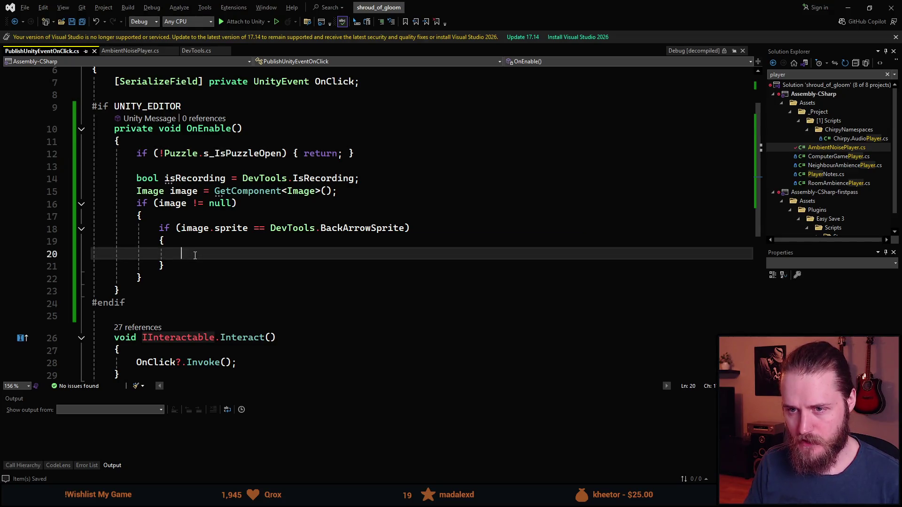
{"action": "double_click", "coordinate": [236, 159]}
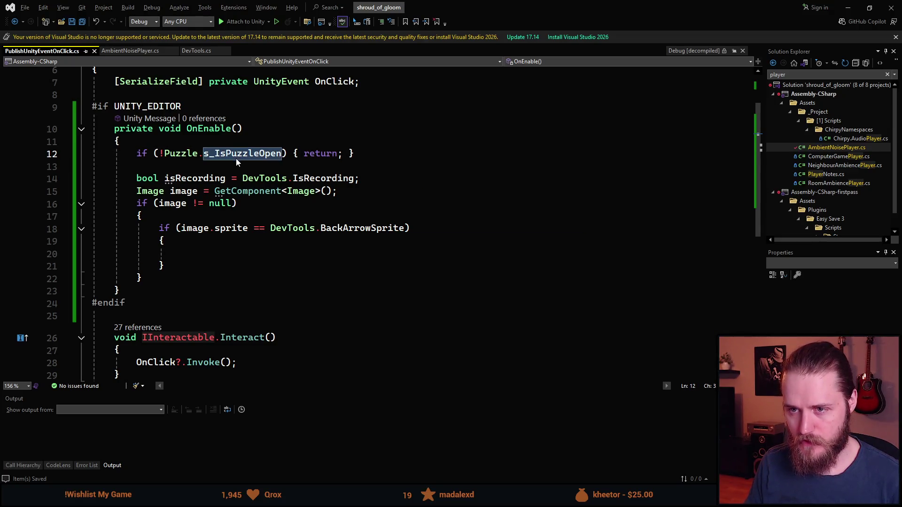
{"action": "left_click", "coordinate": [180, 229]}
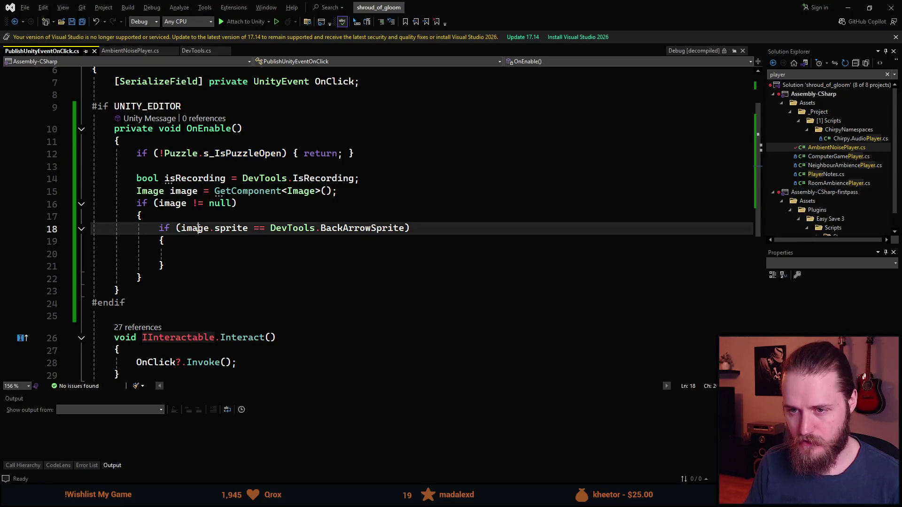
{"action": "scroll", "coordinate": [198, 232], "scroll_direction": "up", "scroll_amount": 2}
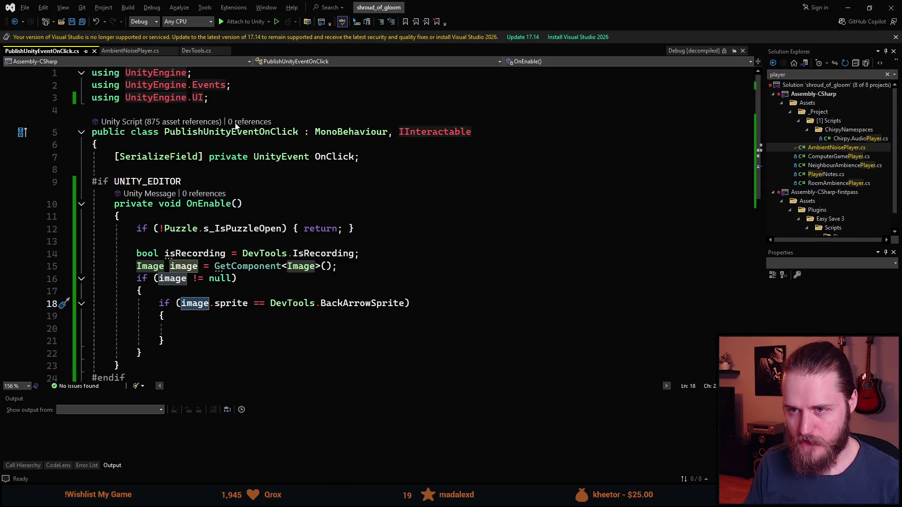
{"action": "scroll", "coordinate": [199, 260], "scroll_direction": "down", "scroll_amount": 1}
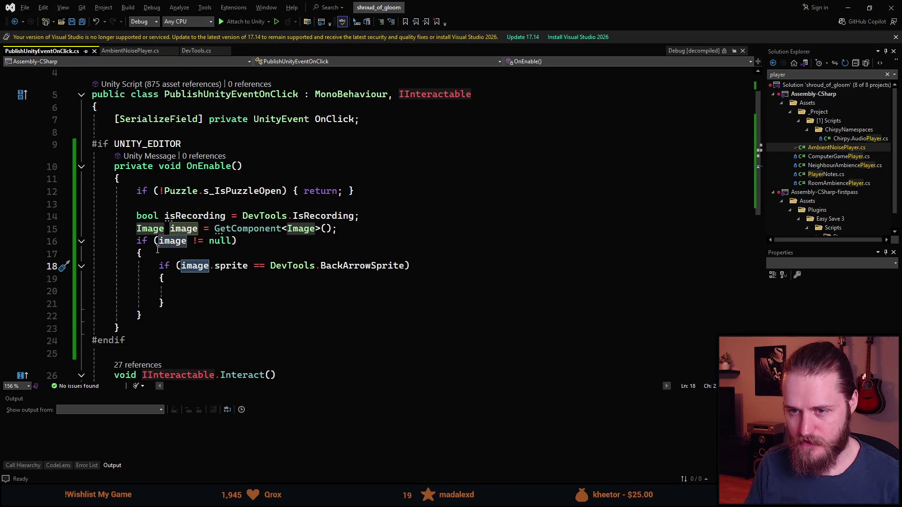
{"action": "left_click", "coordinate": [217, 266]}
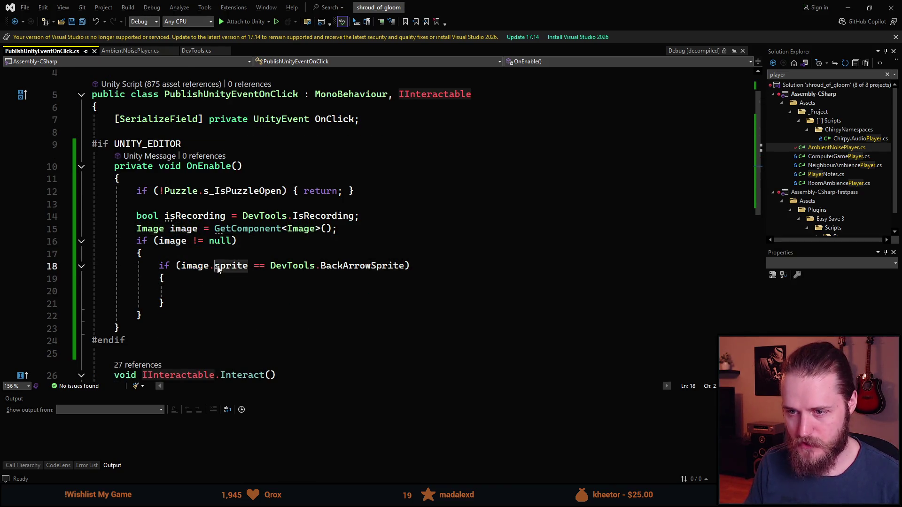
{"action": "double_click", "coordinate": [217, 267]}
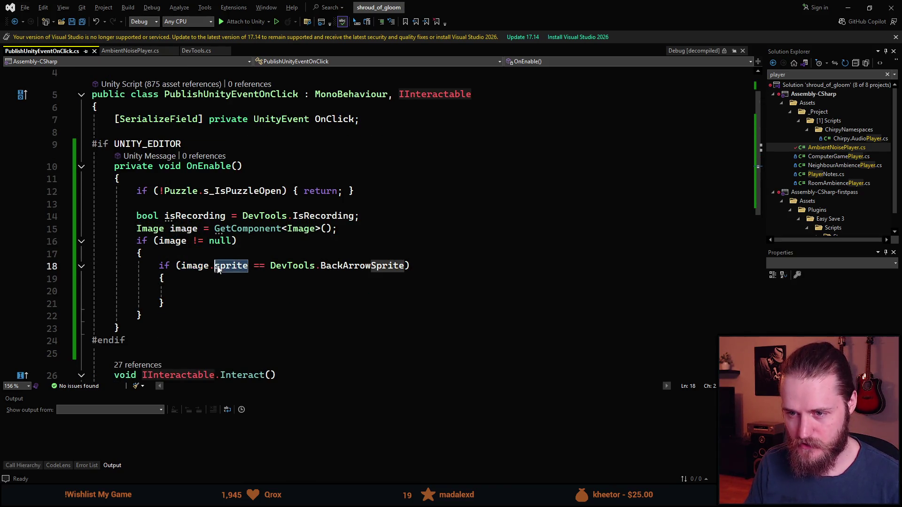
{"action": "double_click", "coordinate": [373, 265]}
{"action": "left_click", "coordinate": [265, 287]}
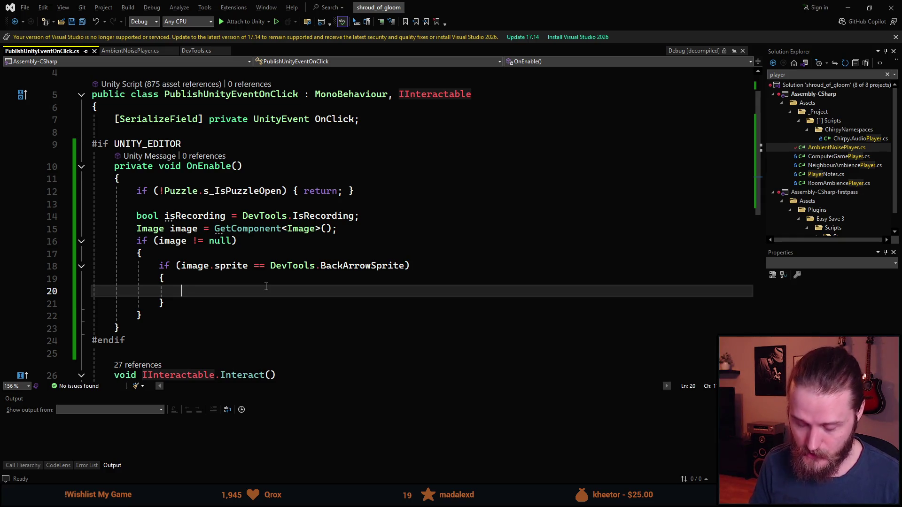
- Add 'Color color = image.color;' above the image.color line in the BackArrowSprite block, then return to Unity
{"action": "type", "text": "ima"}
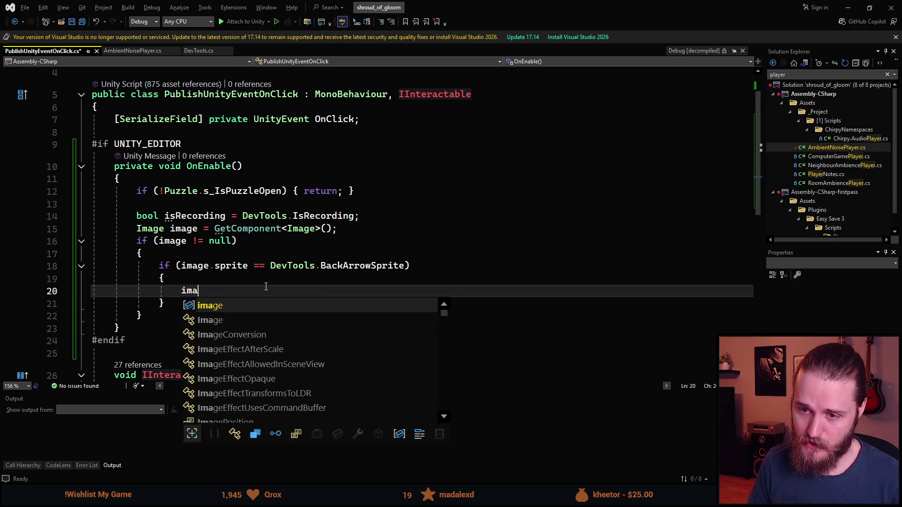
{"action": "type", "text": "ge.color.a"}
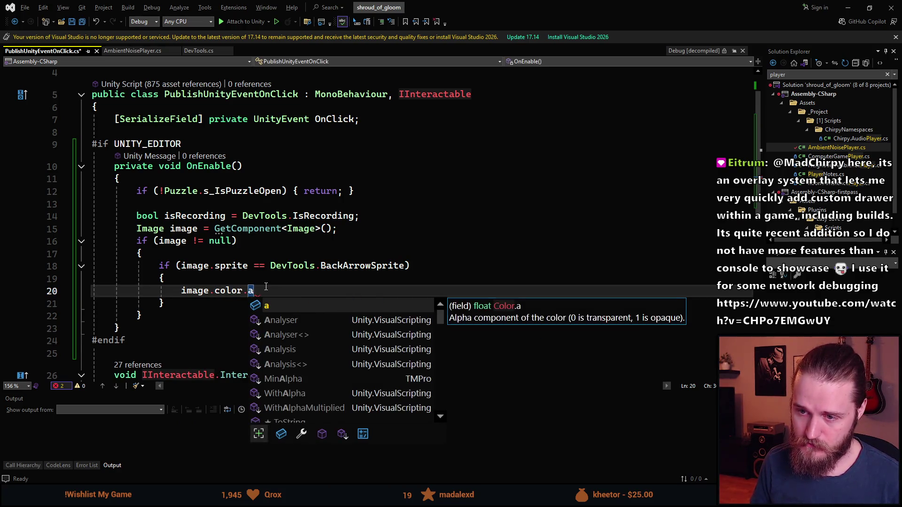
{"action": "key", "text": "BackSpace"}
{"action": "key", "text": "BackSpace"}
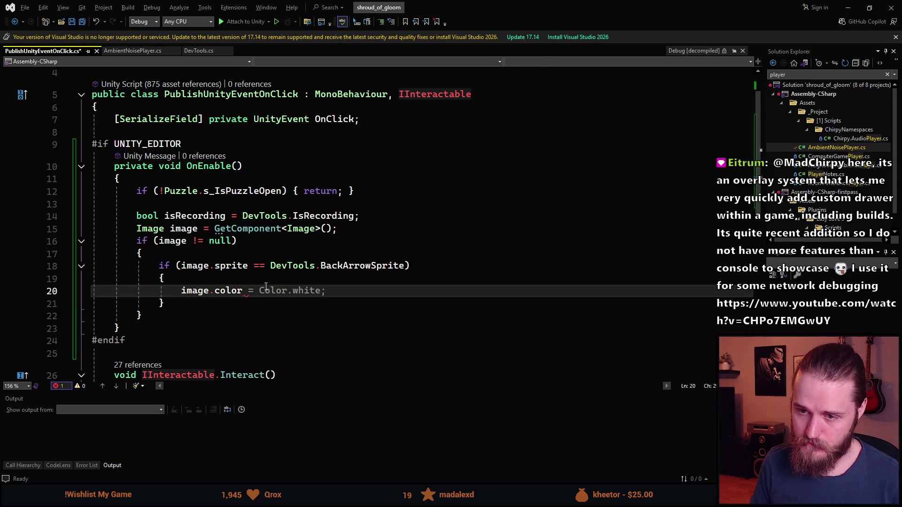
{"action": "key", "text": "Escape"}
{"action": "key", "text": "ctrl+Return"}
{"action": "type", "text": "Color c"}
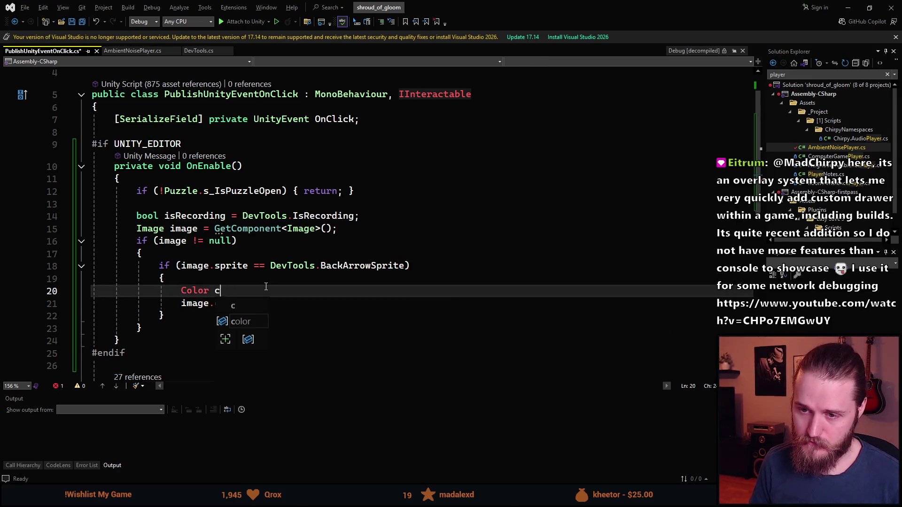
{"action": "type", "text": "olor = image.color;"}
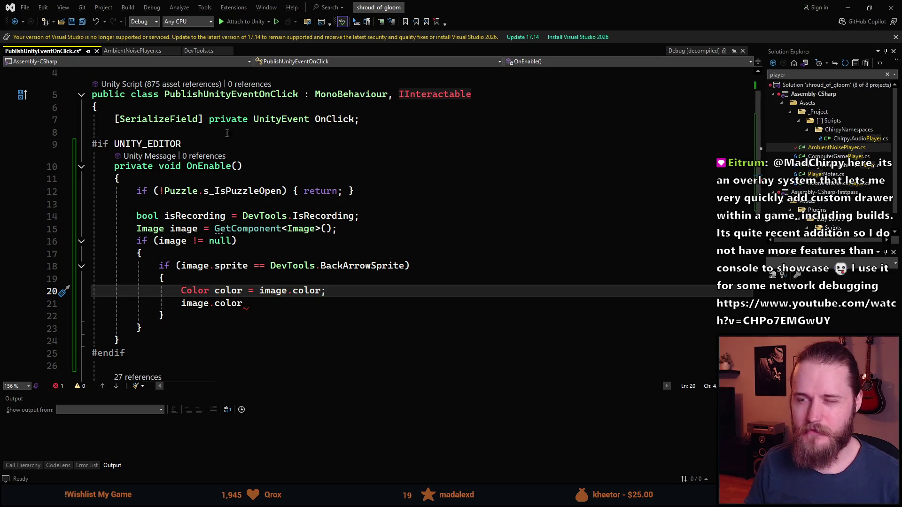
{"action": "key", "text": "alt+Tab"}
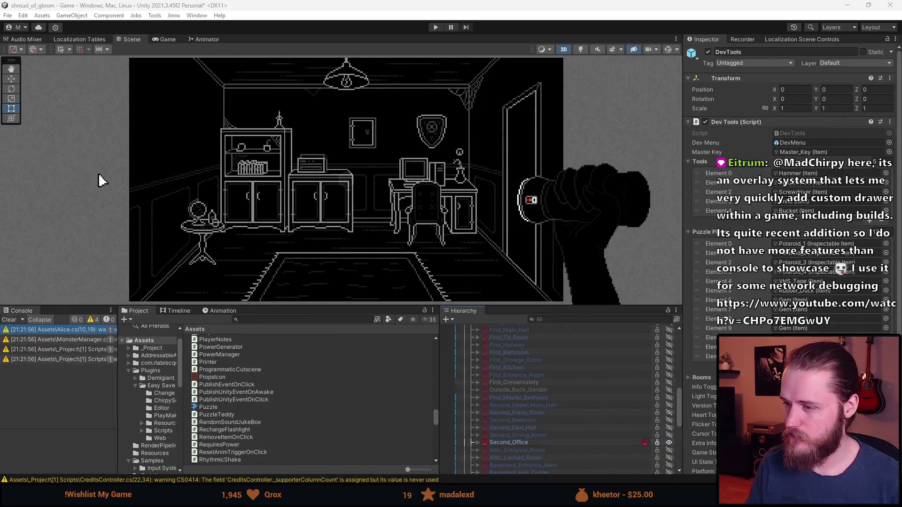
- Select BackButton under Second_Office > Safe_Close_Up and inspect its Image colour, then return to Visual Studio
{"action": "scroll", "coordinate": [514, 441], "scroll_direction": "down", "scroll_amount": 2}
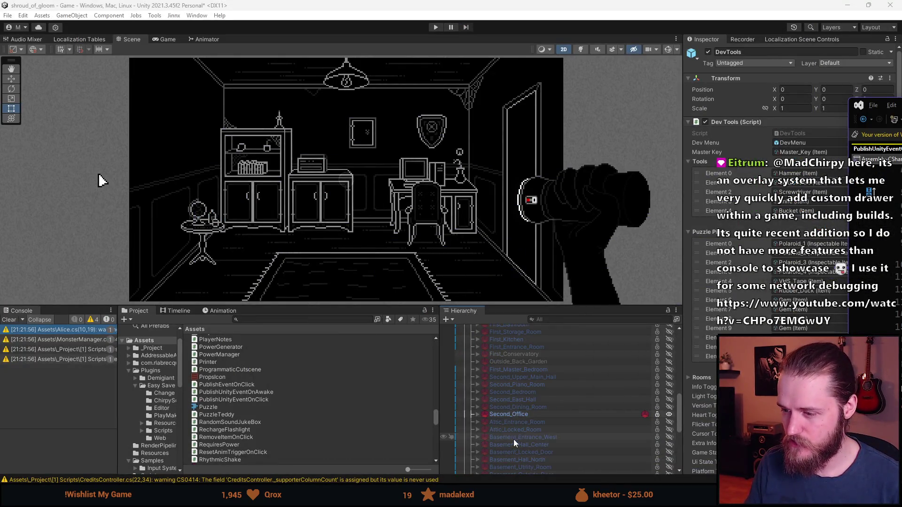
{"action": "left_click", "coordinate": [478, 414]}
{"action": "scroll", "coordinate": [484, 420], "scroll_direction": "down", "scroll_amount": 3}
{"action": "left_click", "coordinate": [484, 430]}
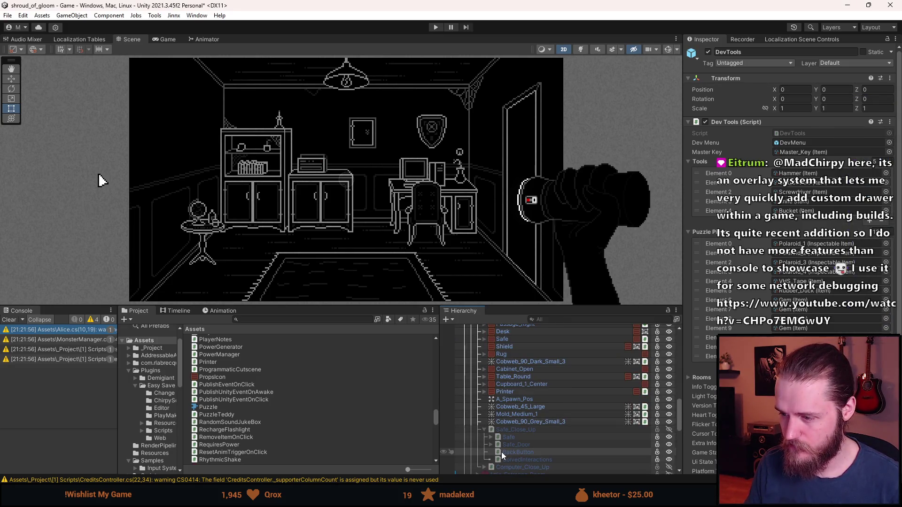
{"action": "left_click", "coordinate": [513, 452]}
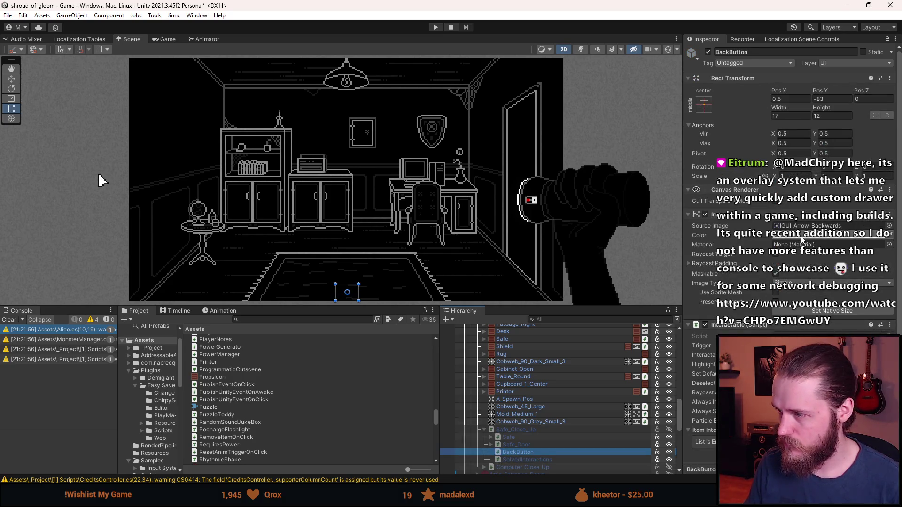
{"action": "left_click", "coordinate": [836, 235]}
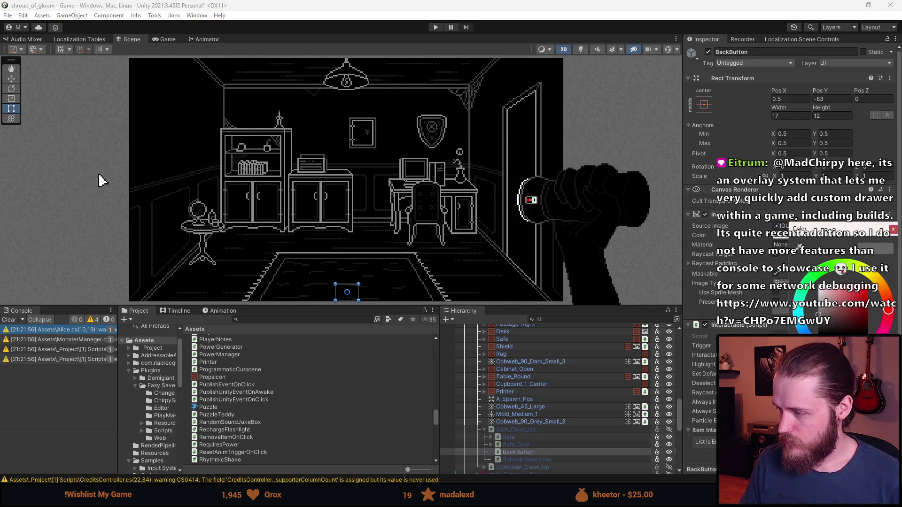
{"action": "left_click", "coordinate": [893, 229]}
{"action": "key", "text": "alt+Tab"}
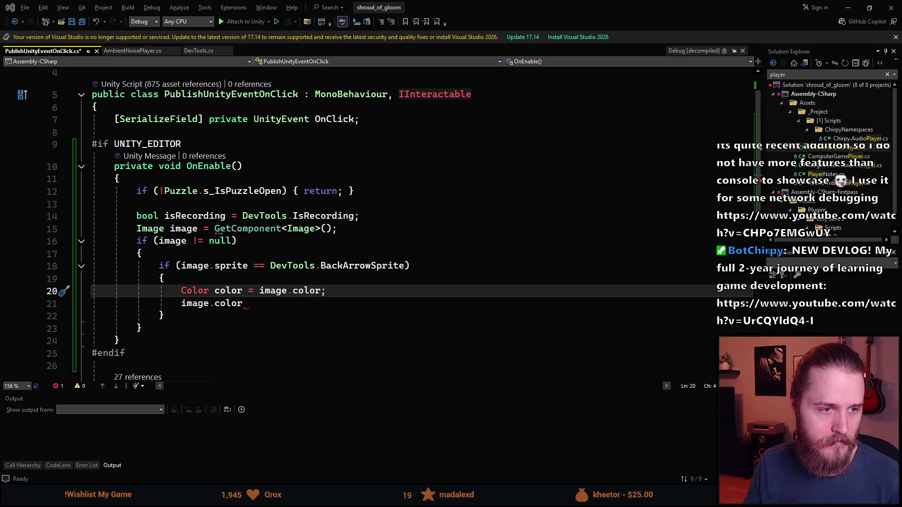
- Watch parts of the Debug Panel console video in the browser, then close its YouTube tab
{"action": "key", "text": "alt+Tab"}
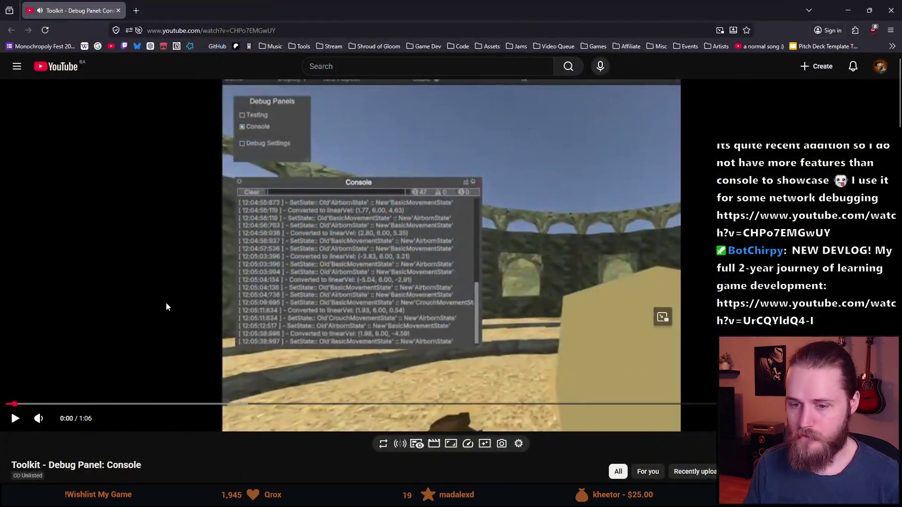
{"action": "left_click", "coordinate": [161, 301]}
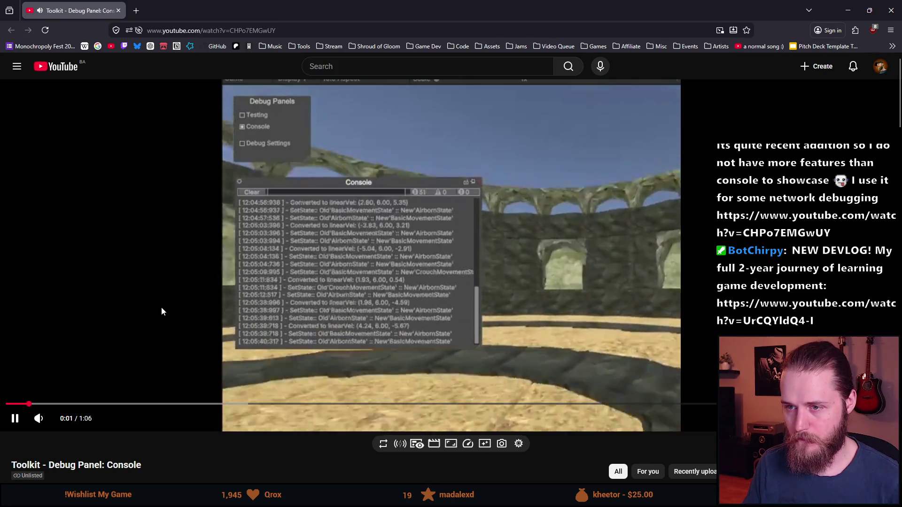
{"action": "right_click", "coordinate": [176, 292]}
{"action": "left_click", "coordinate": [488, 272]}
{"action": "left_click", "coordinate": [488, 271]}
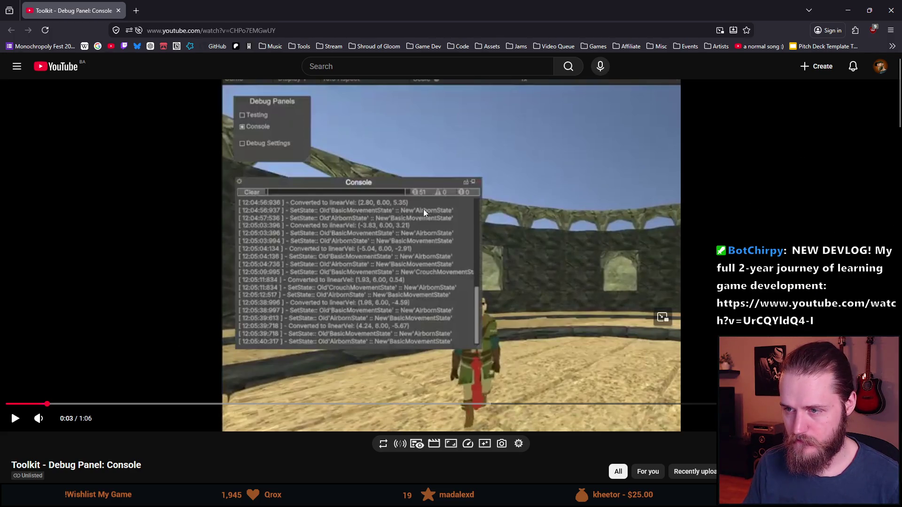
{"action": "left_click", "coordinate": [334, 258]}
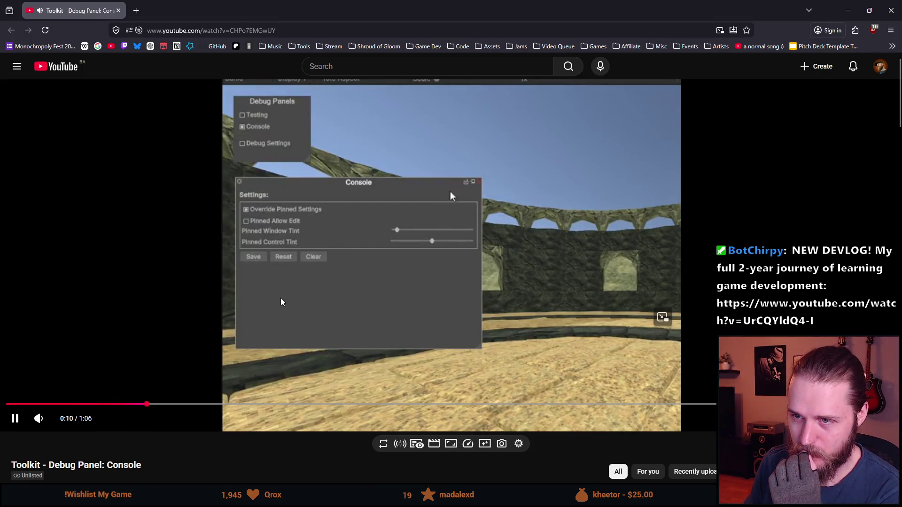
{"action": "left_click", "coordinate": [294, 296]}
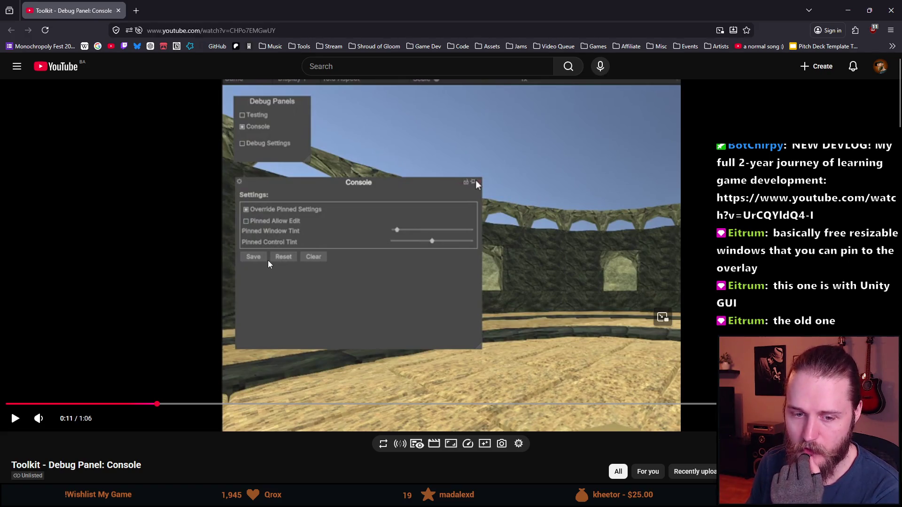
{"action": "left_click", "coordinate": [258, 232]}
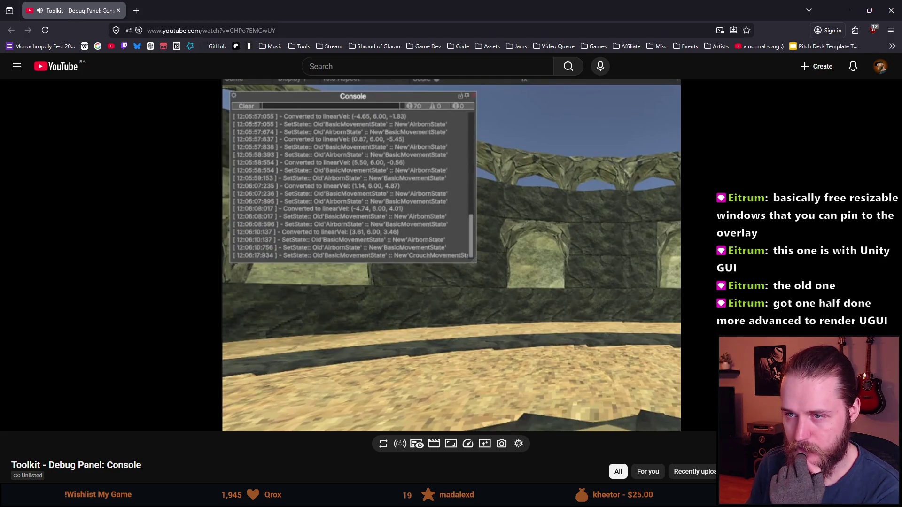
{"action": "mouse_move", "coordinate": [144, 254]}
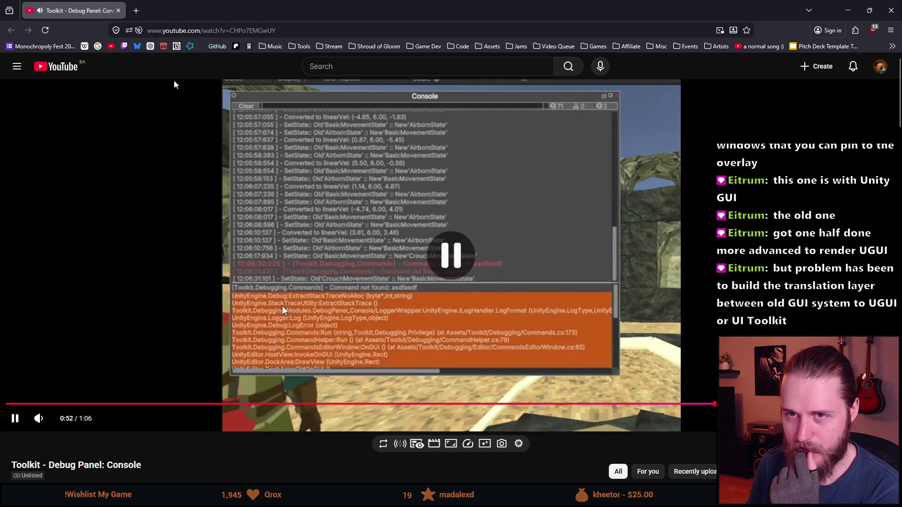
{"action": "left_click", "coordinate": [123, 14]}
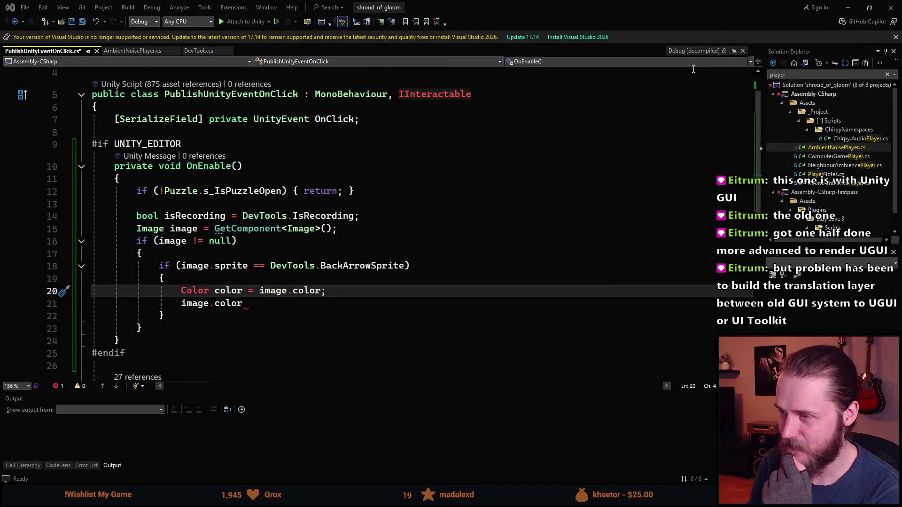
- Add float alpha = (isRecording) ? 0f : 1f; in the BackArrowSprite branch
{"action": "left_click", "coordinate": [293, 300]}
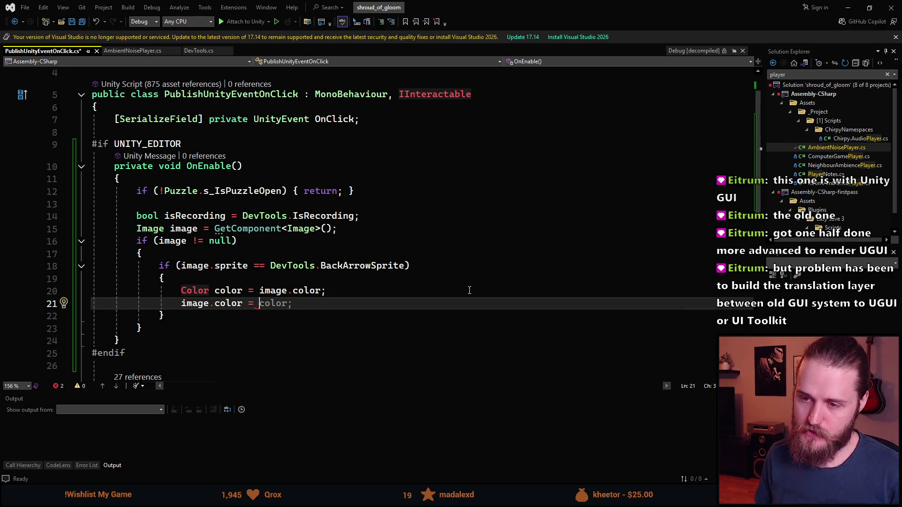
{"action": "key", "text": "BackSpace"}
{"action": "key", "text": "BackSpace"}
{"action": "key", "text": "BackSpace"}
{"action": "type", "text": "float alphg"}
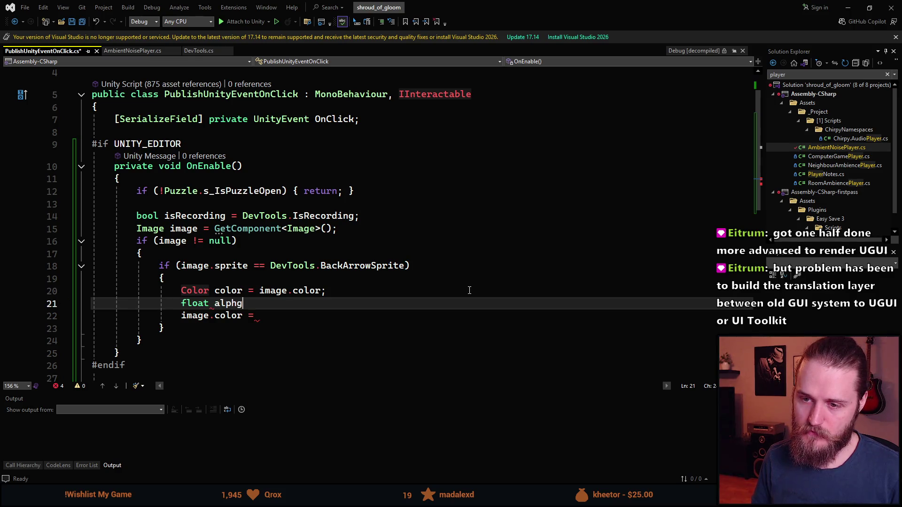
{"action": "type", "text": "is"}
{"action": "key", "text": "Tab"}
{"action": "type", "text": ") ?"}
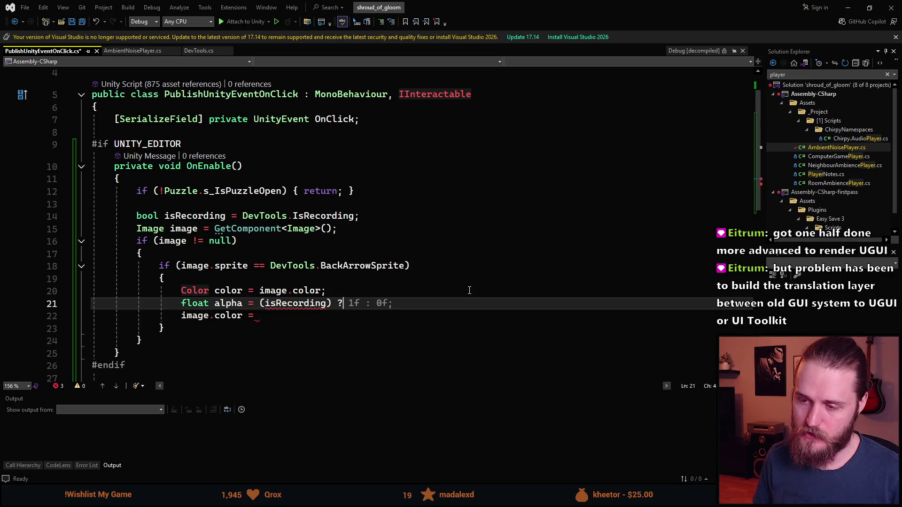
{"action": "type", "text": " 0f : 1f;"}
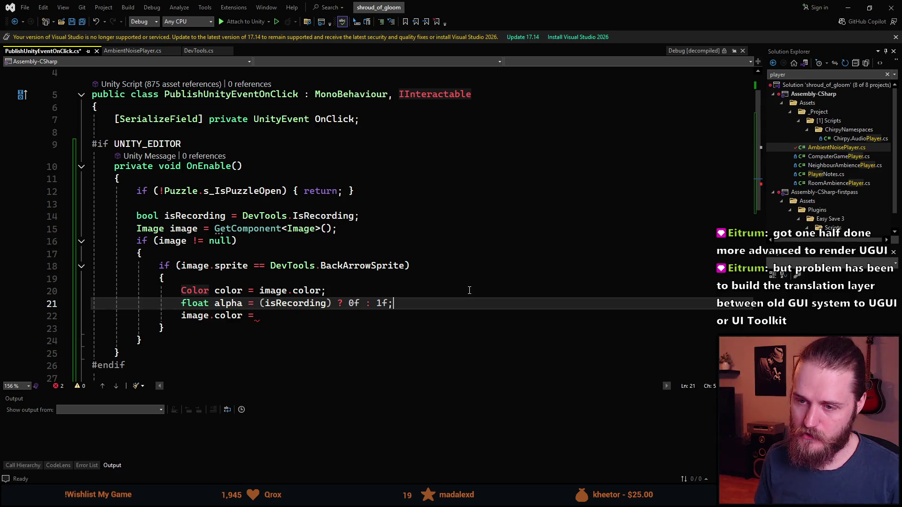
- Set image.color = new Color(color.r, color.g, color.b, alpha); then save and switch to Unity
{"action": "key", "text": "Down"}
{"action": "type", "text": "Color()"}
{"action": "type", "text": ";"}
{"action": "key", "text": "Left"}
{"action": "key", "text": "Left"}
{"action": "type", "text": "color.r,"}
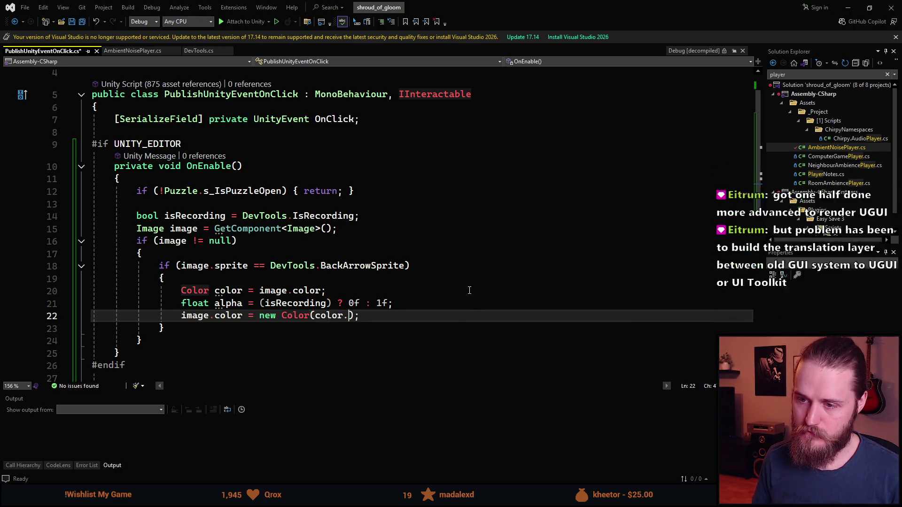
{"action": "type", "text": " color."}
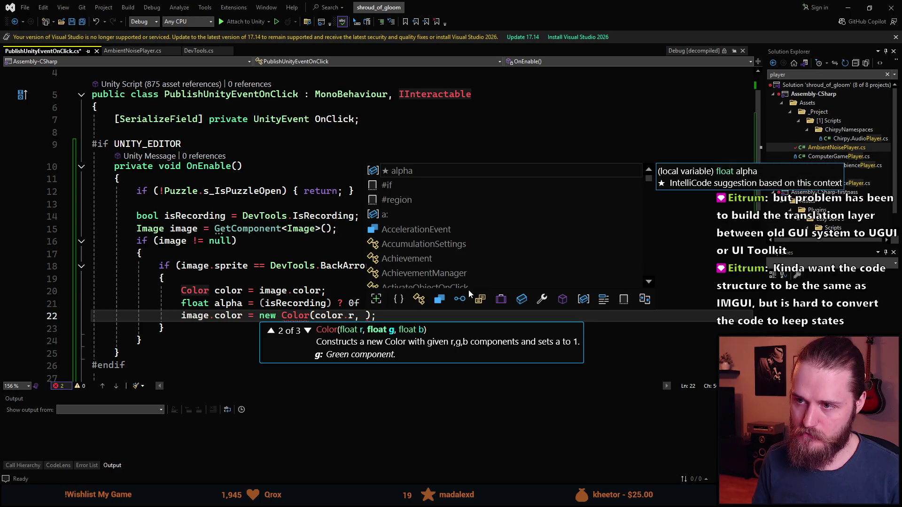
{"action": "type", "text": "g, col"}
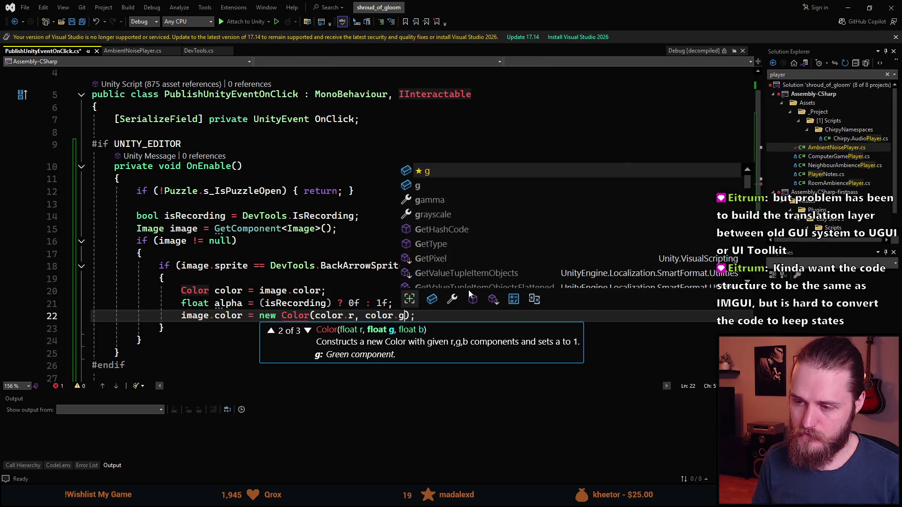
{"action": "type", "text": "or.b,"}
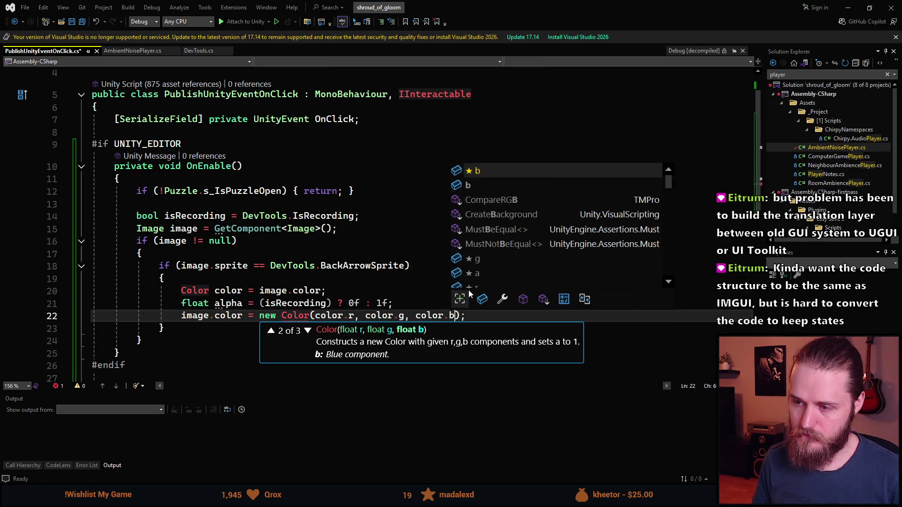
{"action": "type", "text": " alpha"}
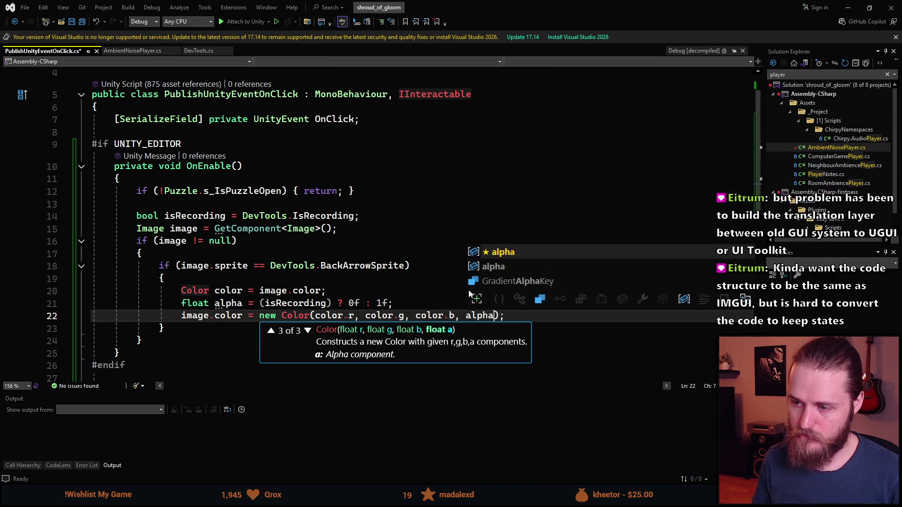
{"action": "key", "text": "Escape"}
{"action": "key", "text": "ctrl+s"}
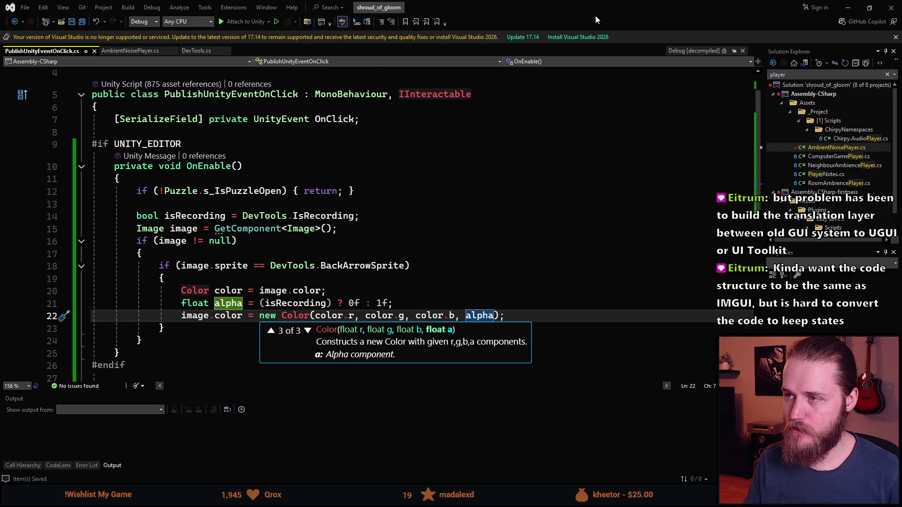
{"action": "key", "text": "alt+Tab"}
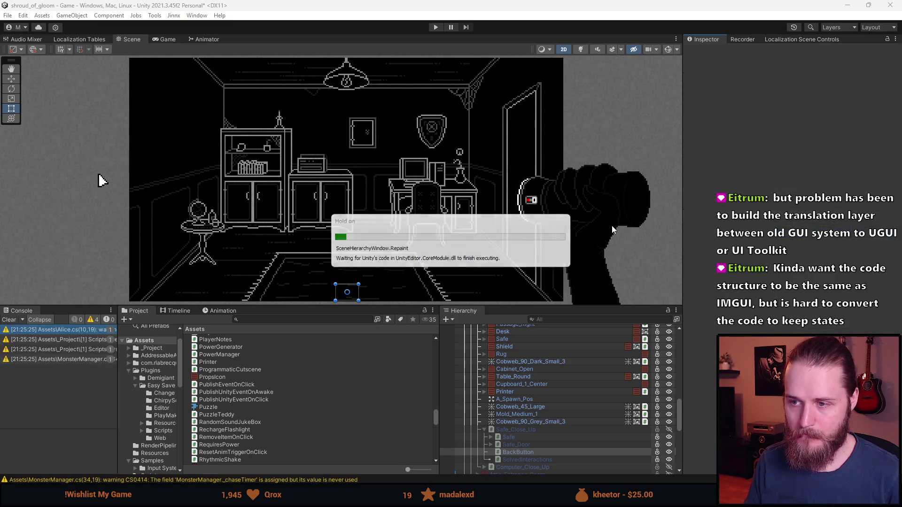
- Clear the Console, expand SystemCanvas, and activate and select DevMenu
{"action": "left_click", "coordinate": [10, 320]}
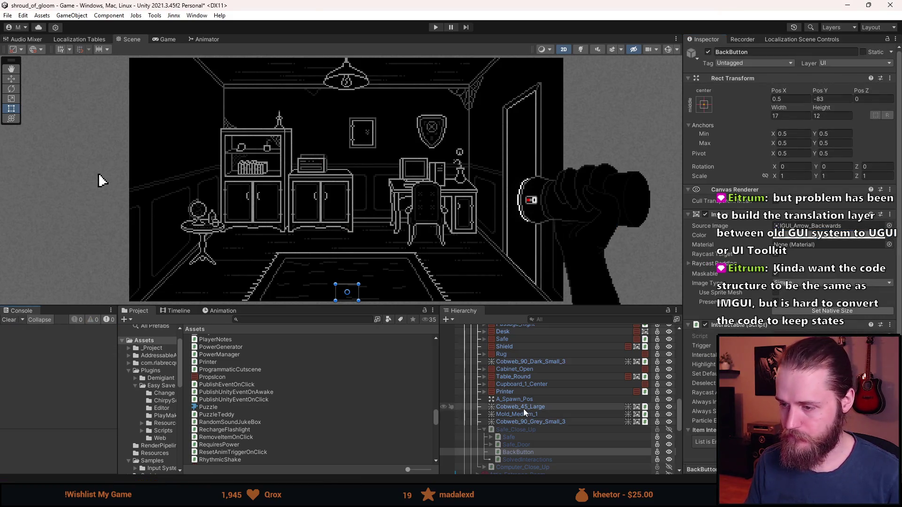
{"action": "scroll", "coordinate": [529, 418], "scroll_direction": "up", "scroll_amount": 3}
{"action": "scroll", "coordinate": [535, 433], "scroll_direction": "up", "scroll_amount": 10}
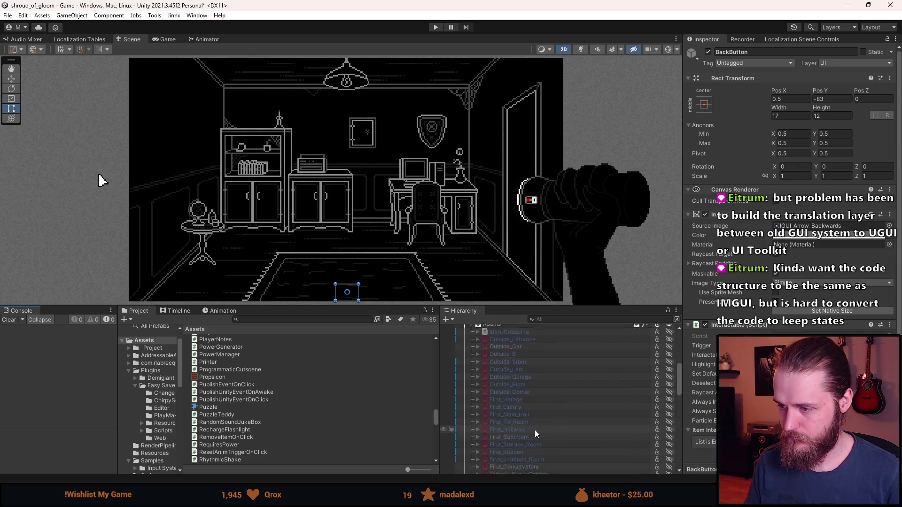
{"action": "scroll", "coordinate": [512, 376], "scroll_direction": "up", "scroll_amount": 3}
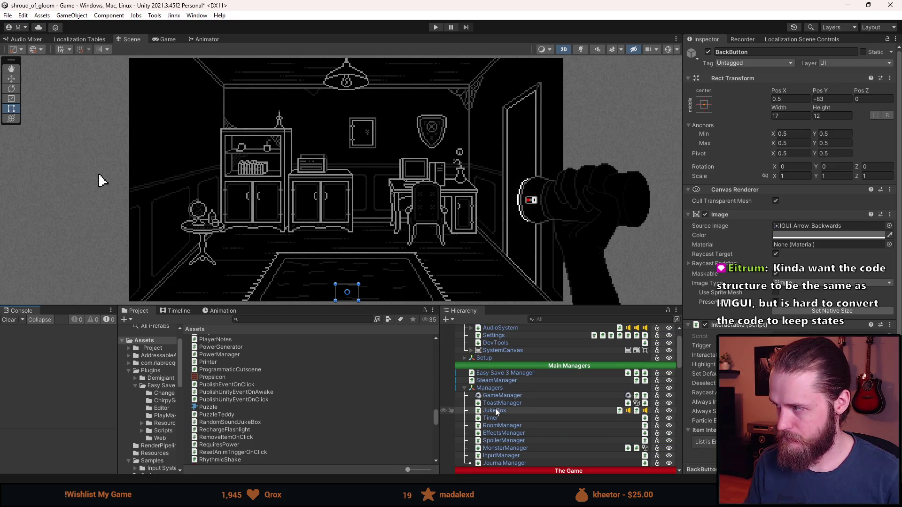
{"action": "scroll", "coordinate": [526, 396], "scroll_direction": "up", "scroll_amount": 1}
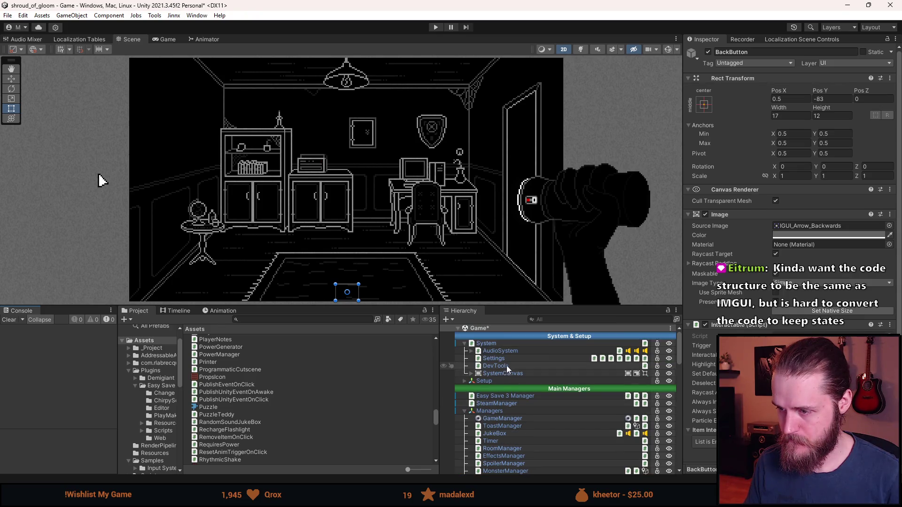
{"action": "left_click", "coordinate": [470, 373]}
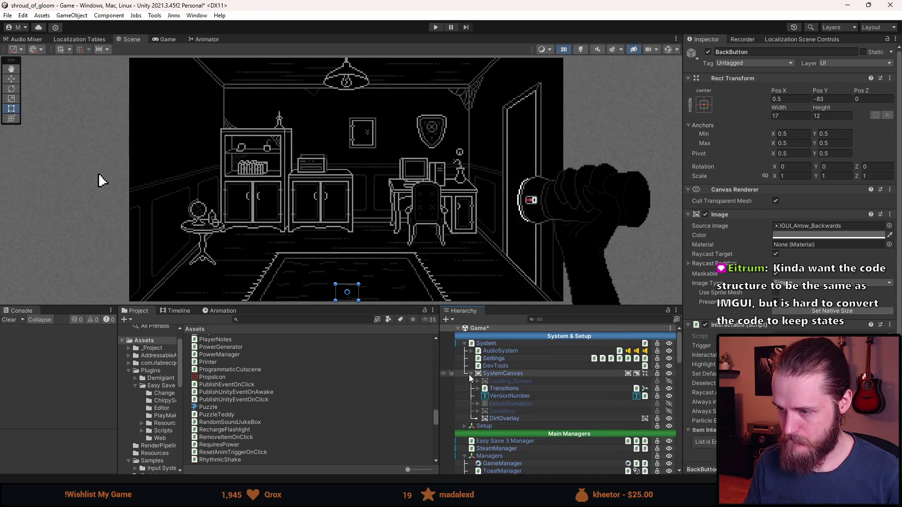
{"action": "key", "text": "a"}
{"action": "left_click", "coordinate": [509, 411]}
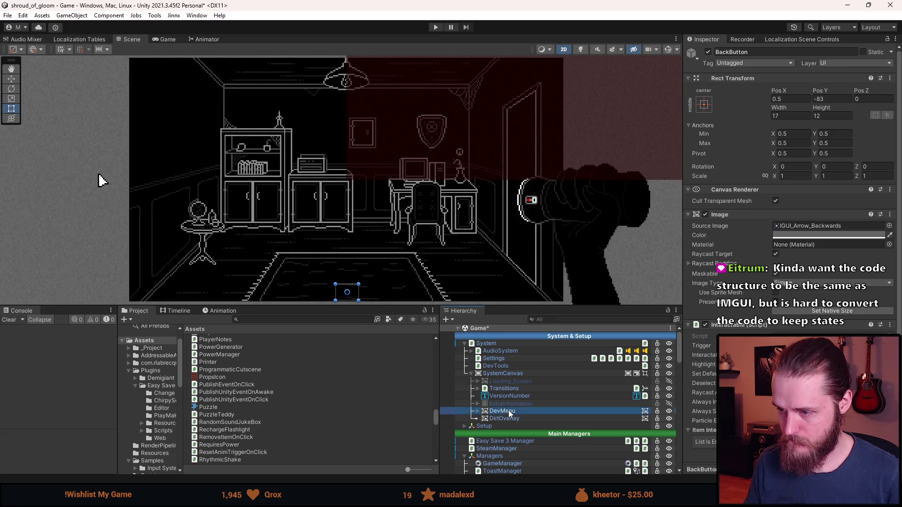
- Select System, view its prefab overrides and open the Systems prefab for editing
{"action": "left_click", "coordinate": [505, 342]}
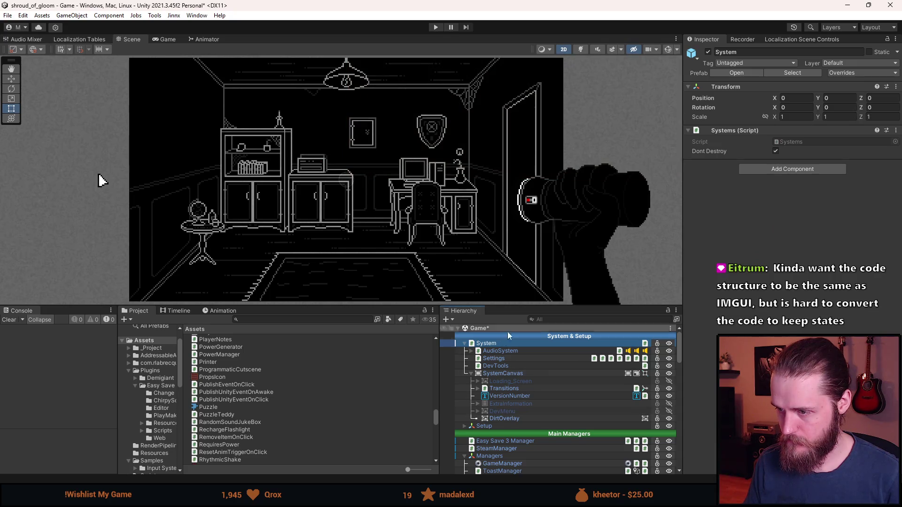
{"action": "left_click", "coordinate": [849, 74]}
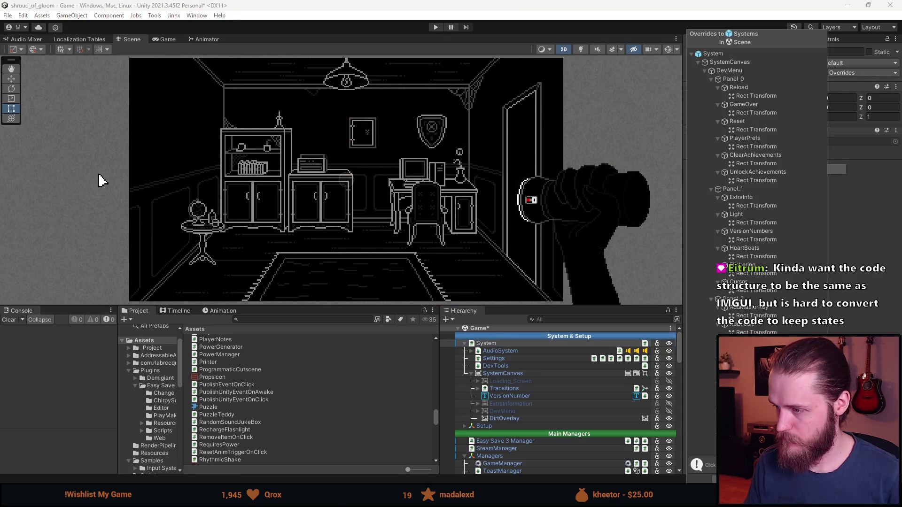
{"action": "left_click", "coordinate": [751, 74]}
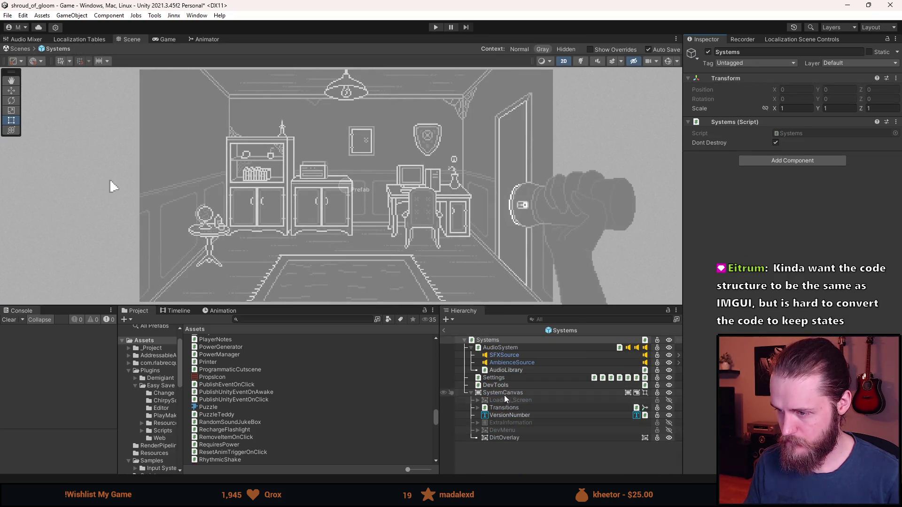
- Activate DevMenu in the Systems prefab, save the prefab and frame DevMenu in the scene
{"action": "left_click", "coordinate": [510, 431]}
{"action": "key", "text": "alt+shift+a"}
{"action": "key", "text": "ctrl+s"}
{"action": "double_click", "coordinate": [510, 430]}
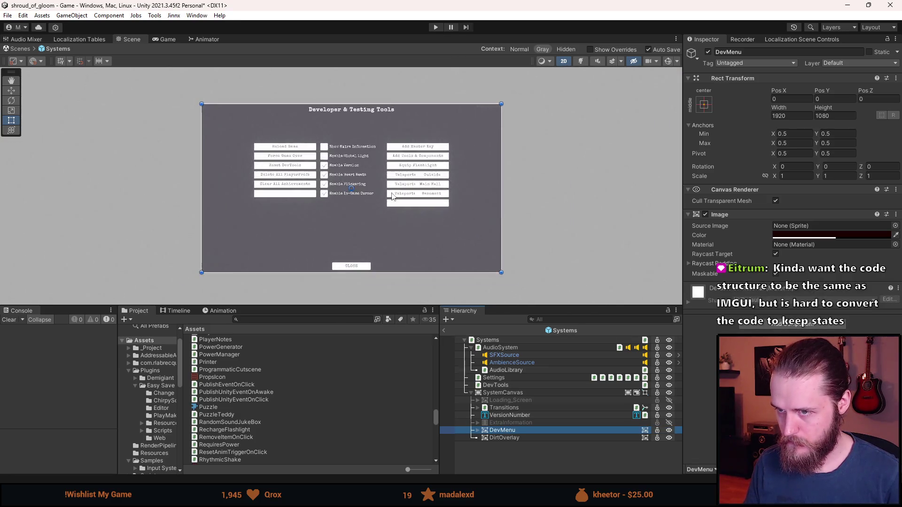
{"action": "scroll", "coordinate": [380, 197], "scroll_direction": "up", "scroll_amount": 5}
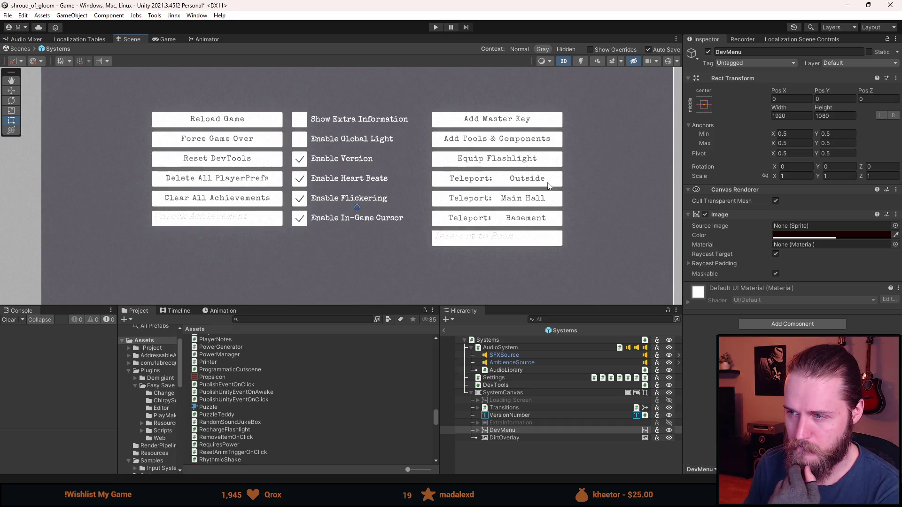
- Expand DevMenu and its Panel_2 to reveal the teleport buttons
{"action": "left_click", "coordinate": [479, 430]}
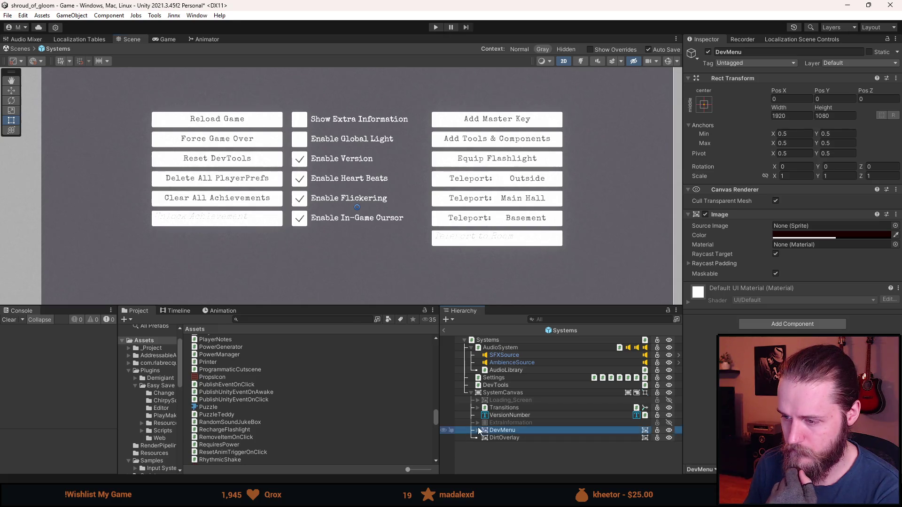
{"action": "left_click", "coordinate": [478, 431]}
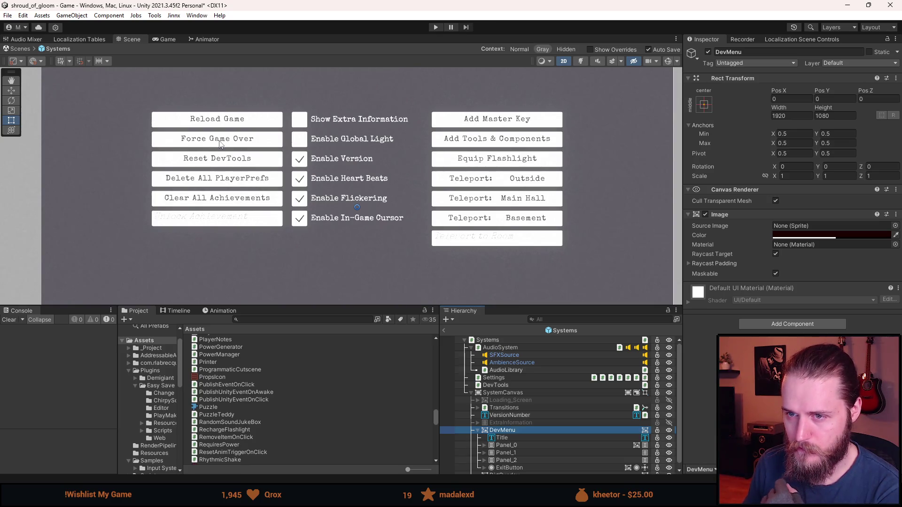
{"action": "scroll", "coordinate": [597, 428], "scroll_direction": "down", "scroll_amount": 1}
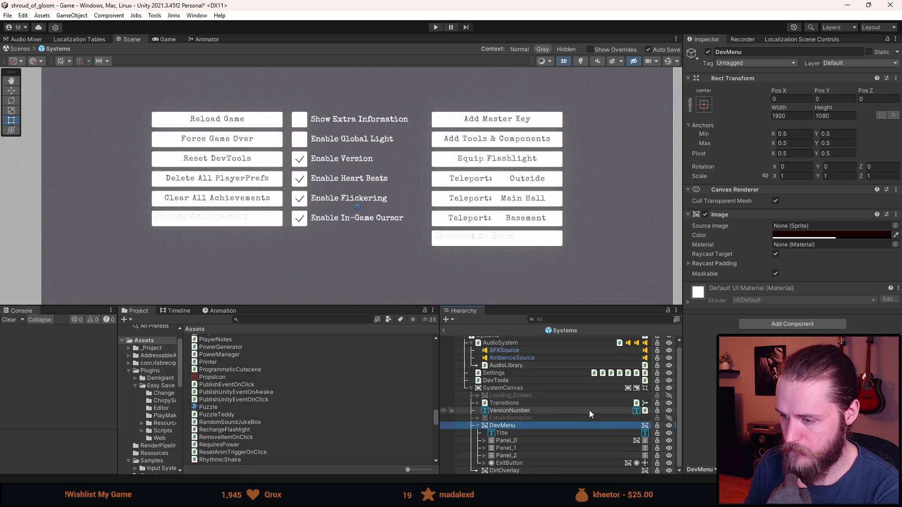
{"action": "left_click", "coordinate": [485, 455]}
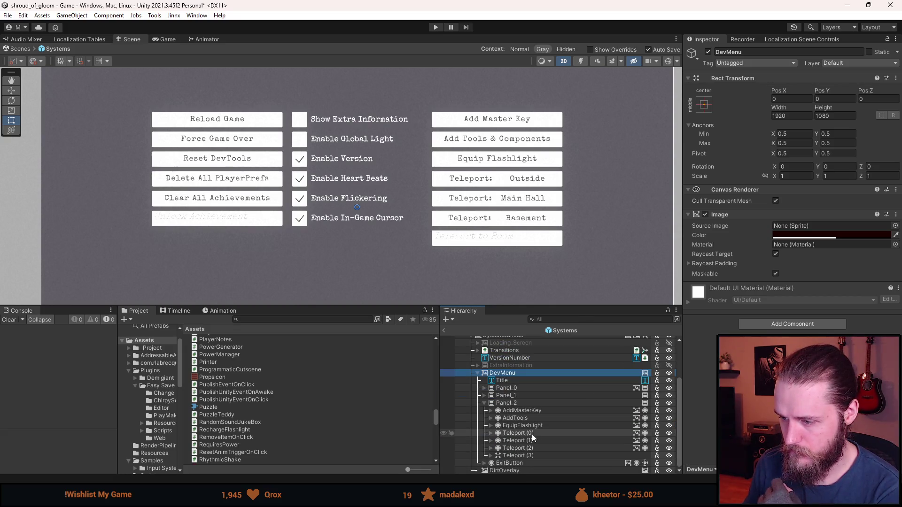
- Deactivate the Outside, Main Hall and Basement teleport buttons in Panel_2, discarding an extra duplicate
{"action": "key", "text": "a"}
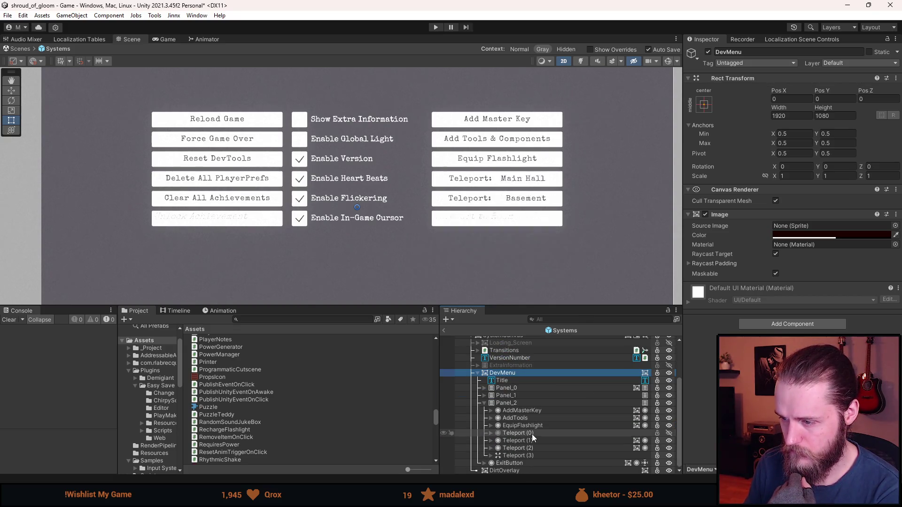
{"action": "key", "text": "a"}
{"action": "key", "text": "a"}
{"action": "left_click", "coordinate": [535, 446]}
{"action": "key", "text": "ctrl+d"}
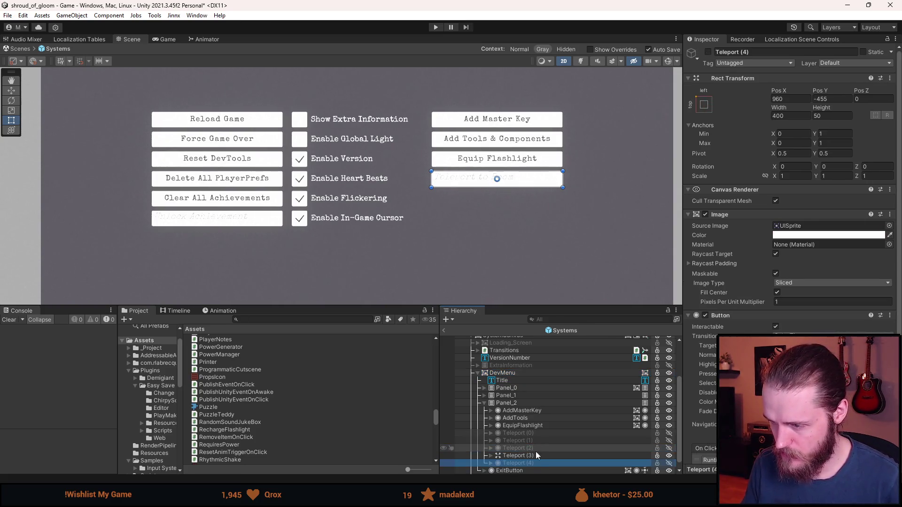
{"action": "key", "text": "a"}
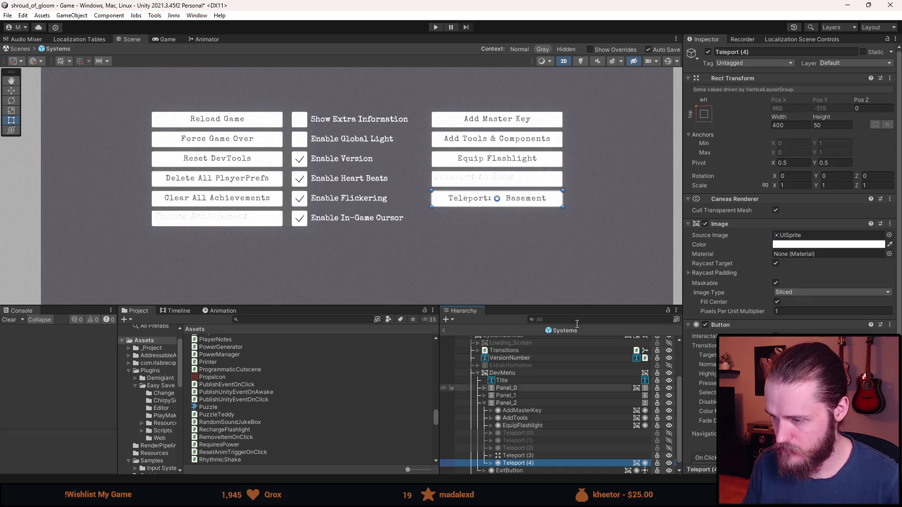
{"action": "left_click", "coordinate": [752, 53]}
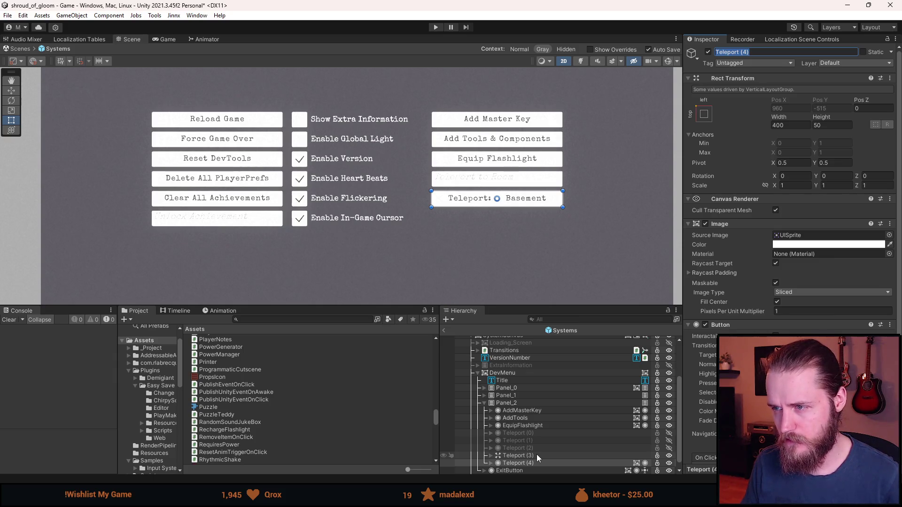
{"action": "key", "text": "Delete"}
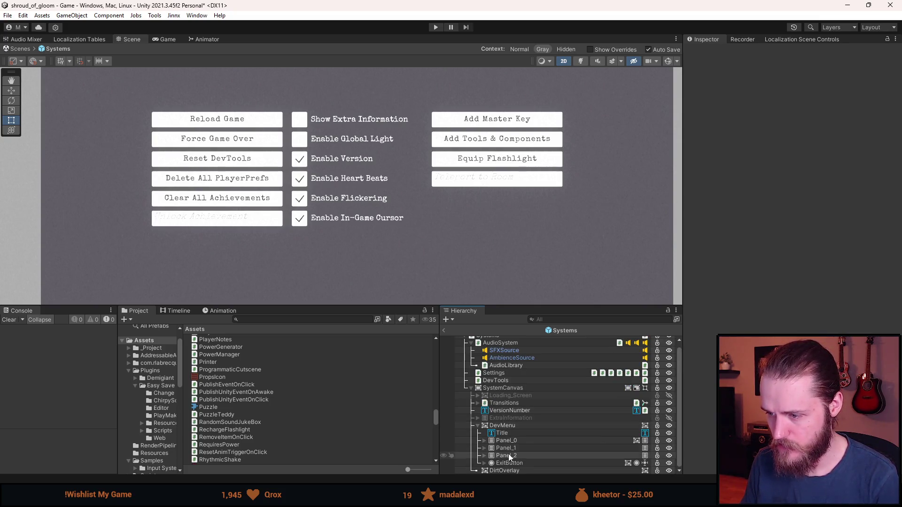
- Duplicate Panel_1's Cursor toggle and name the copy Recording_Mode
{"action": "left_click", "coordinate": [485, 448]}
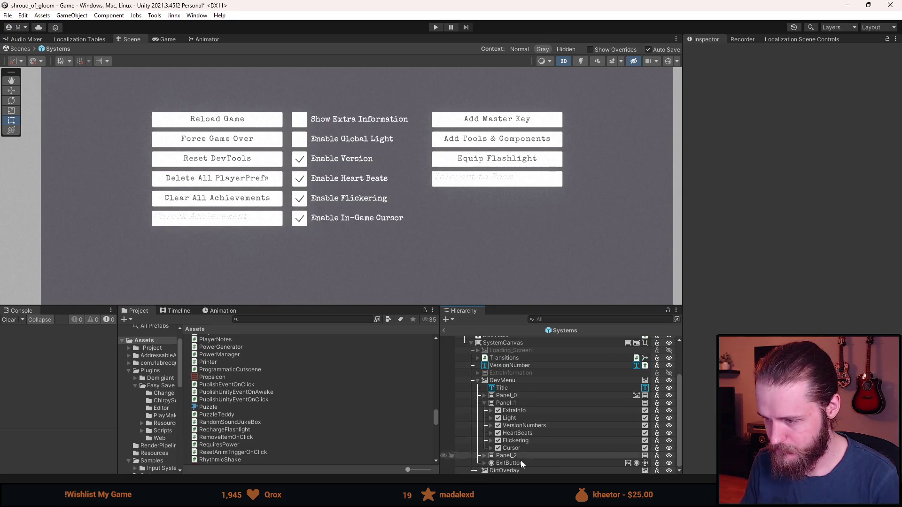
{"action": "left_click", "coordinate": [525, 450]}
{"action": "key", "text": "ctrl+d"}
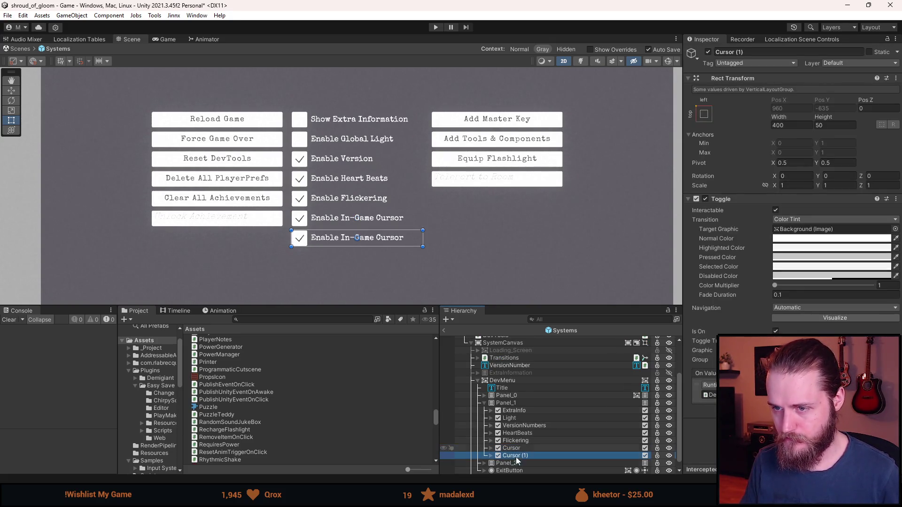
{"action": "left_click", "coordinate": [755, 52]}
{"action": "type", "text": "R"}
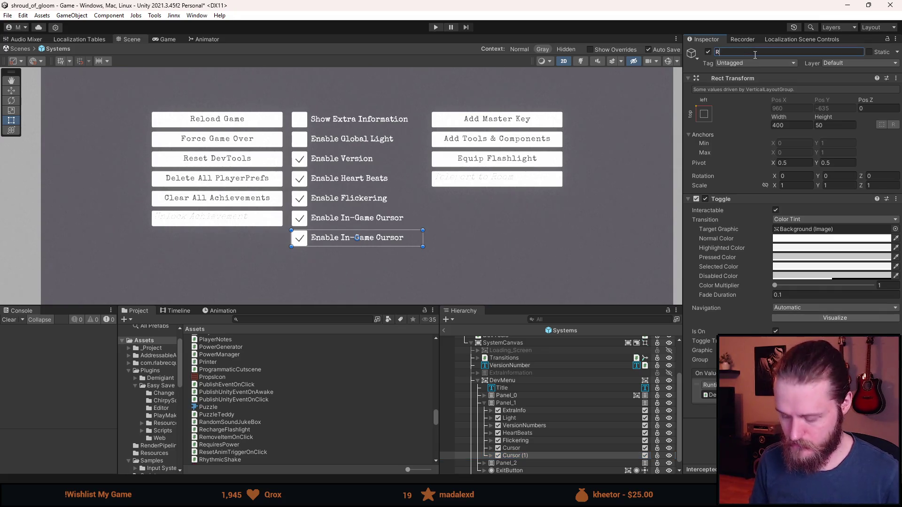
{"action": "type", "text": "ecording_Mode"}
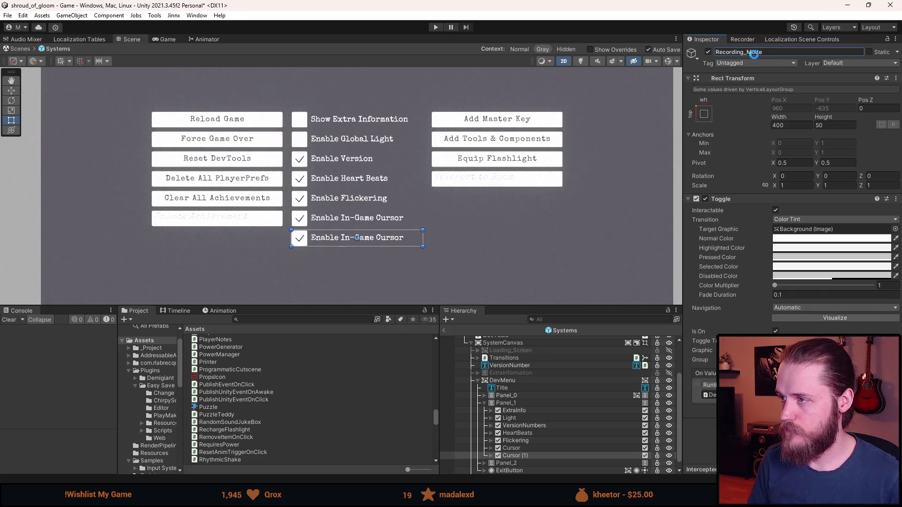
{"action": "key", "text": "Return"}
- Change the Recording_Mode label text from In-Game Cursor to 'Enable Recording Mode'
{"action": "left_click", "coordinate": [491, 456]}
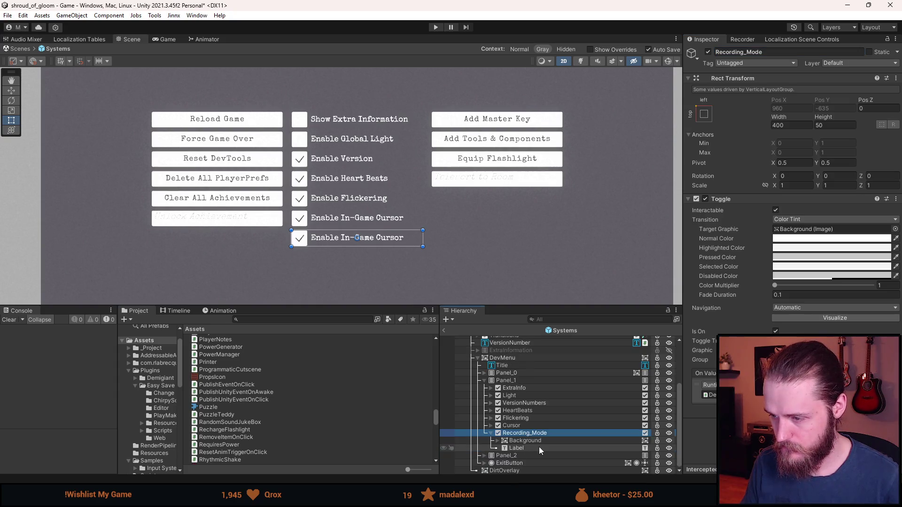
{"action": "left_click", "coordinate": [514, 448]}
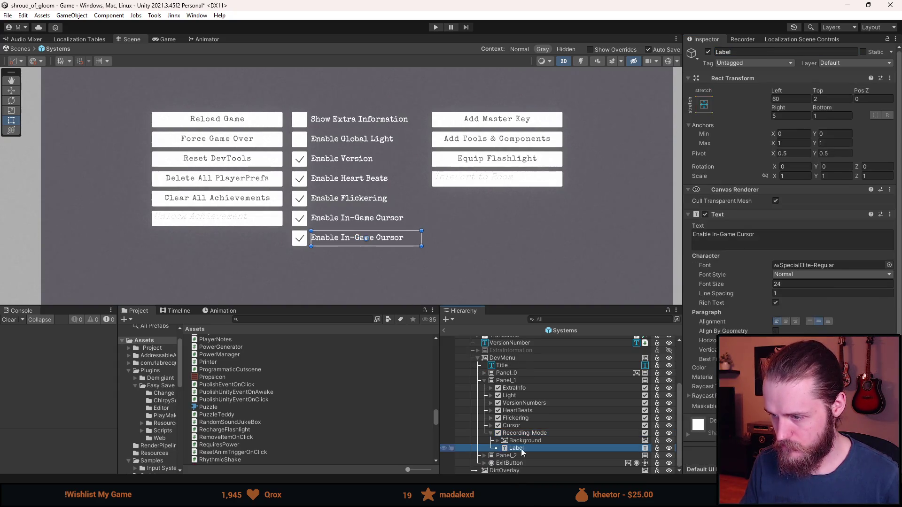
{"action": "left_click", "coordinate": [763, 231]}
{"action": "left_click", "coordinate": [763, 245]}
{"action": "key", "text": "ctrl+shift+Left"}
{"action": "key", "text": "ctrl+shift+Left"}
{"action": "key", "text": "ctrl+shift+Left"}
{"action": "type", "text": "Recording Mode"}
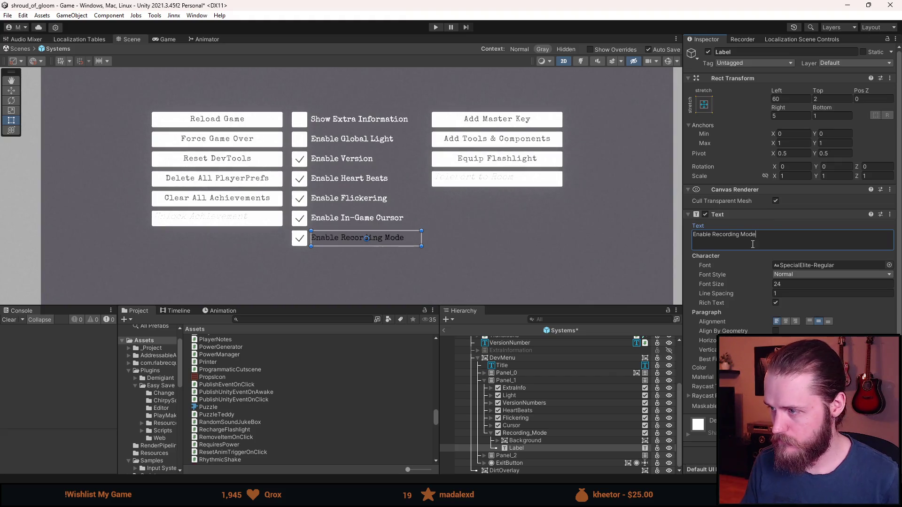
- Reselect Recording_Mode and open the function picker for its toggle event
{"action": "left_click", "coordinate": [523, 433]}
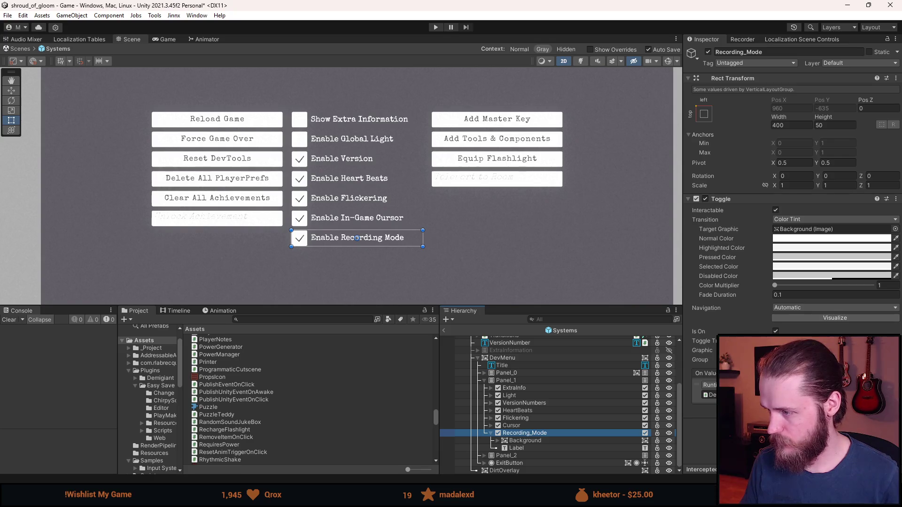
{"action": "left_click", "coordinate": [798, 385]}
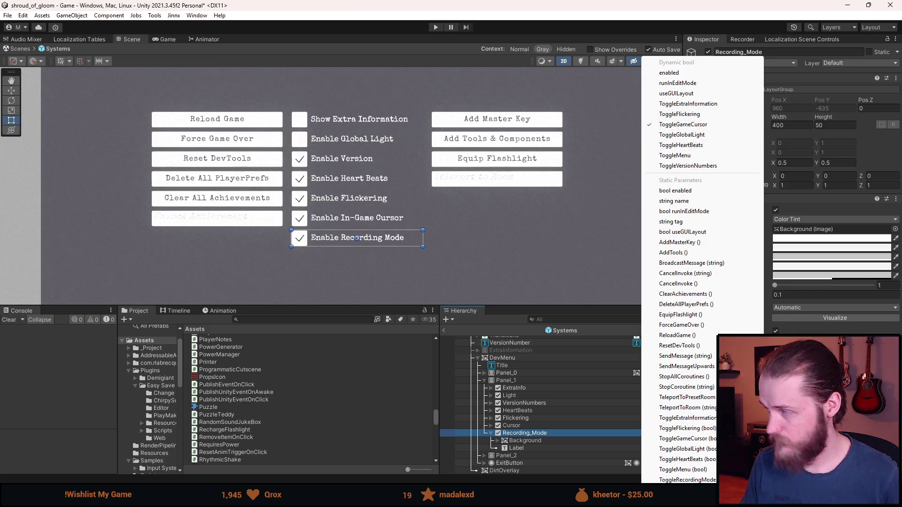
{"action": "key", "text": "alt+Tab"}
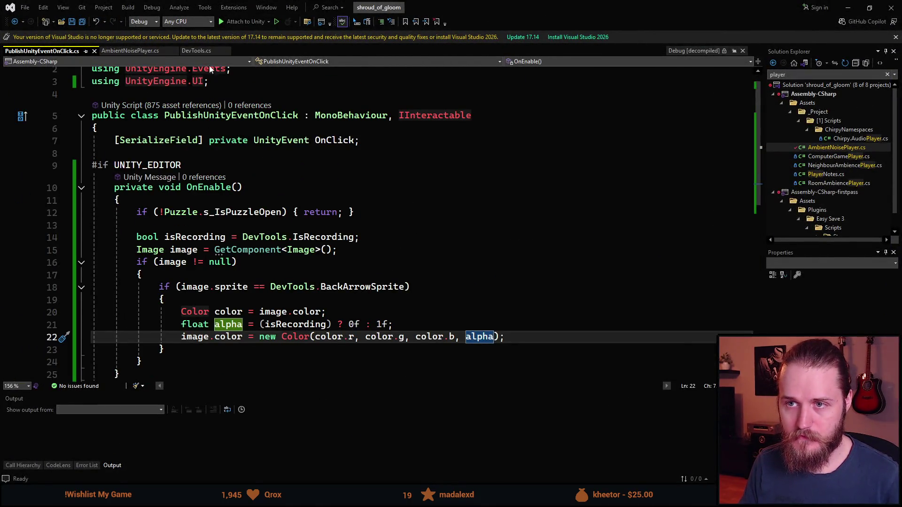
- In DevTools.cs, give ToggleRecordingMode a bool isOn parameter and save the file
{"action": "scroll", "coordinate": [230, 216], "scroll_direction": "up", "scroll_amount": 1}
{"action": "left_click", "coordinate": [195, 51]}
{"action": "scroll", "coordinate": [288, 281], "scroll_direction": "down", "scroll_amount": 20}
{"action": "scroll", "coordinate": [289, 282], "scroll_direction": "down", "scroll_amount": 7}
{"action": "scroll", "coordinate": [346, 199], "scroll_direction": "up", "scroll_amount": 6}
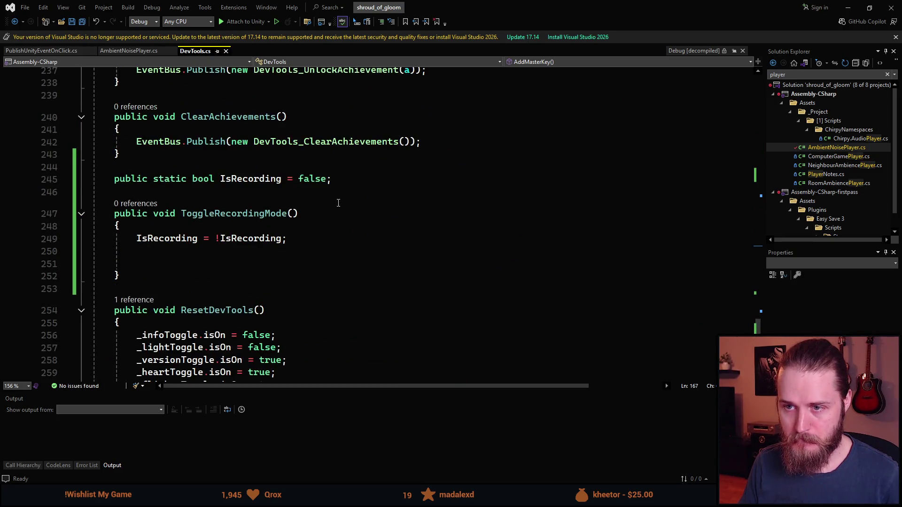
{"action": "left_click", "coordinate": [292, 213]}
{"action": "type", "text": "bool i"}
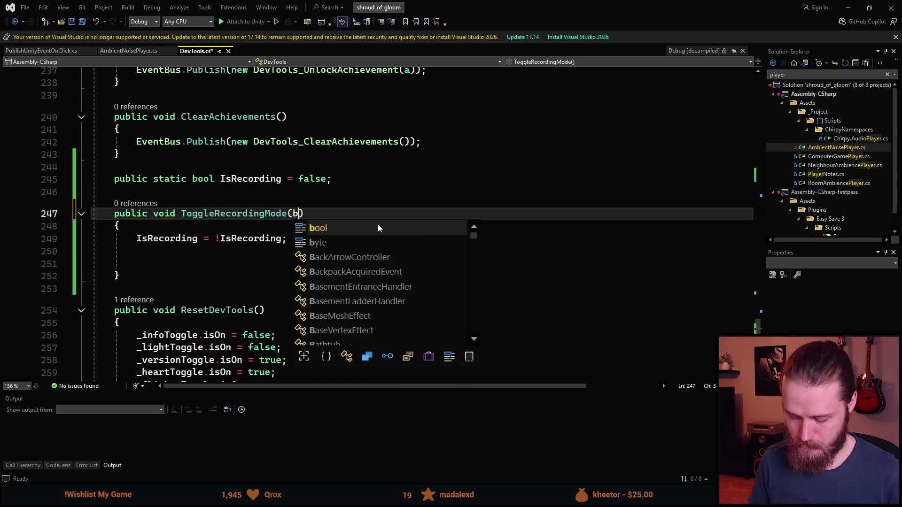
{"action": "type", "text": "sOn"}
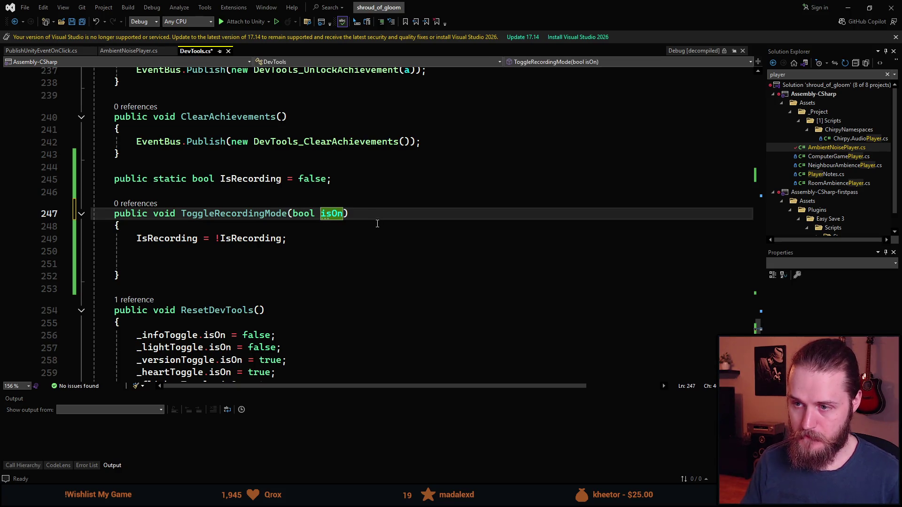
{"action": "left_click", "coordinate": [249, 265]}
{"action": "key", "text": "ctrl+s"}
- Change line 249 from !IsRecording to IsRecording = isOn, then return to Unity
{"action": "mouse_move", "coordinate": [199, 245]}
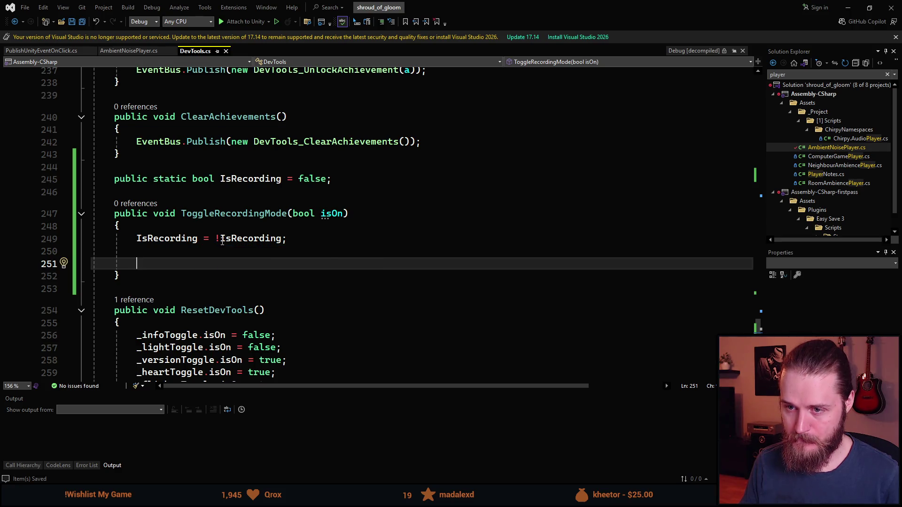
{"action": "left_click", "coordinate": [282, 238]}
{"action": "key", "text": "ctrl+BackSpace"}
{"action": "key", "text": "ctrl+BackSpace"}
{"action": "type", "text": "isOn"}
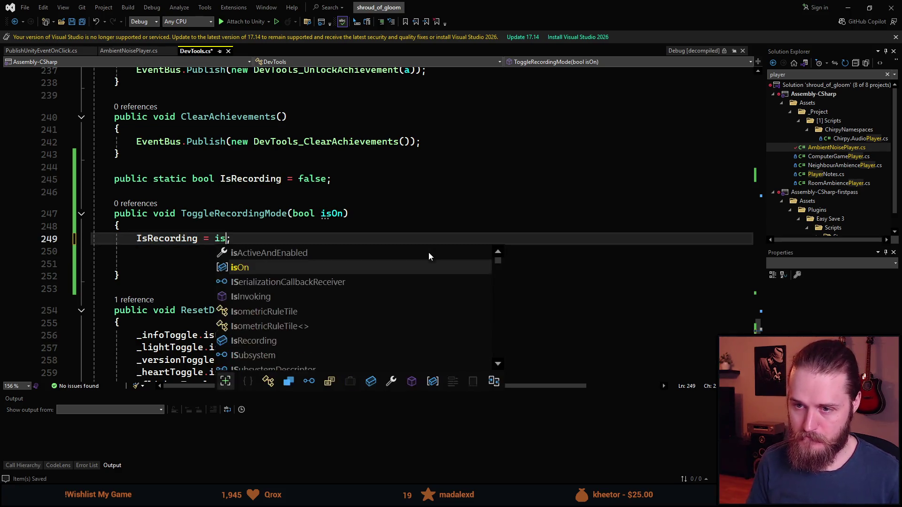
{"action": "left_click", "coordinate": [383, 192]}
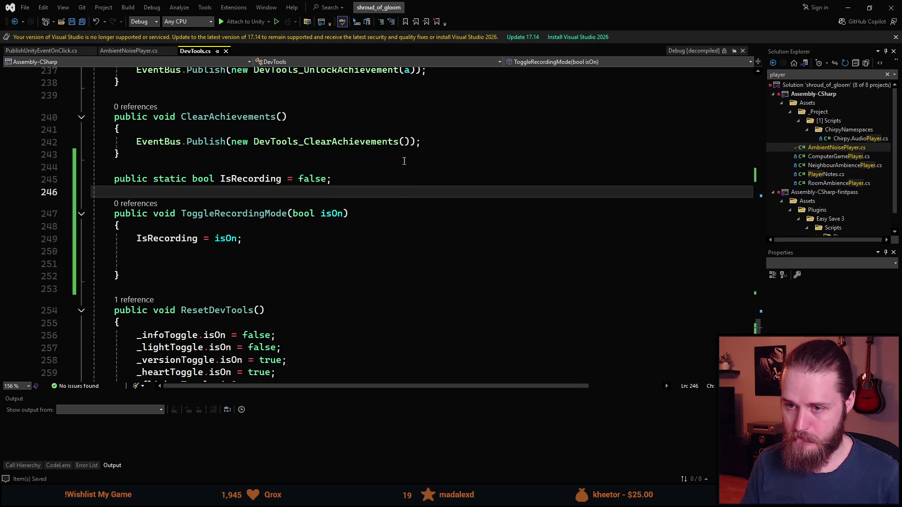
{"action": "key", "text": "alt+Tab"}
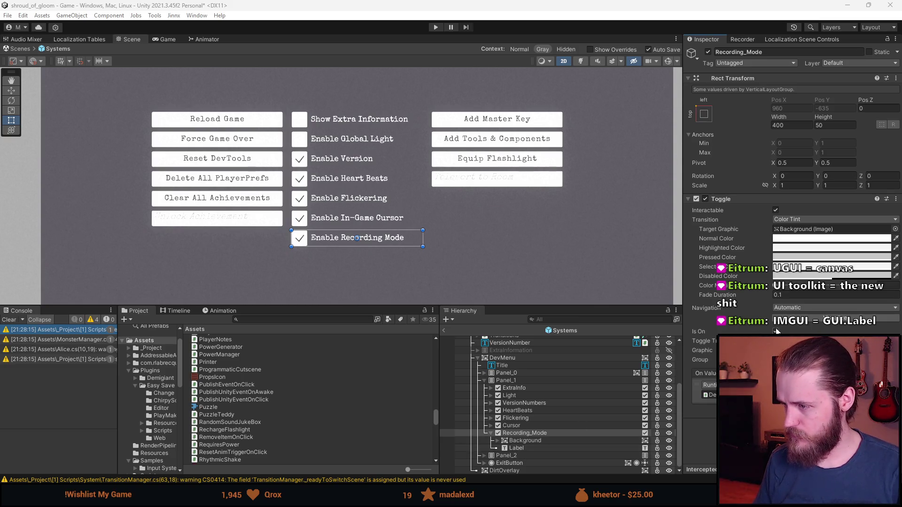
- Make the Enable Recording Mode toggle start off and call DevTools.ToggleRecordingMode on change
{"action": "left_click", "coordinate": [775, 331]}
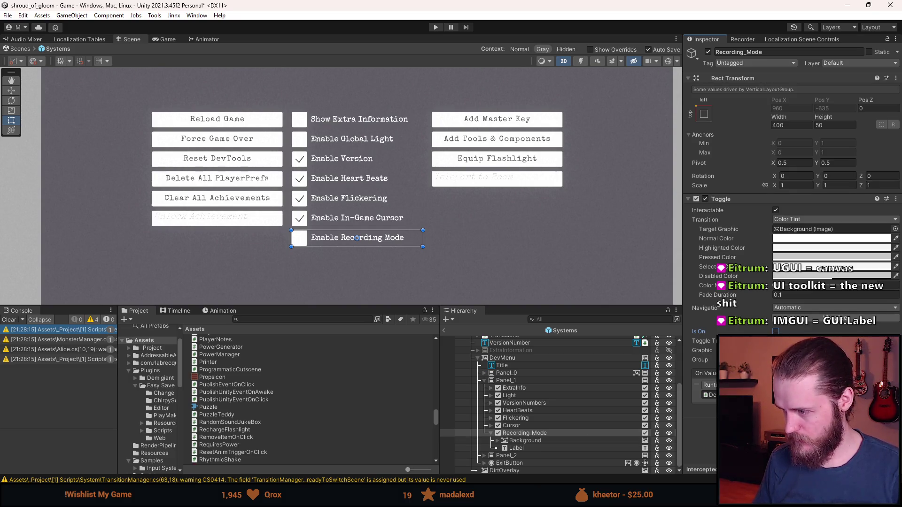
{"action": "left_click", "coordinate": [804, 385]}
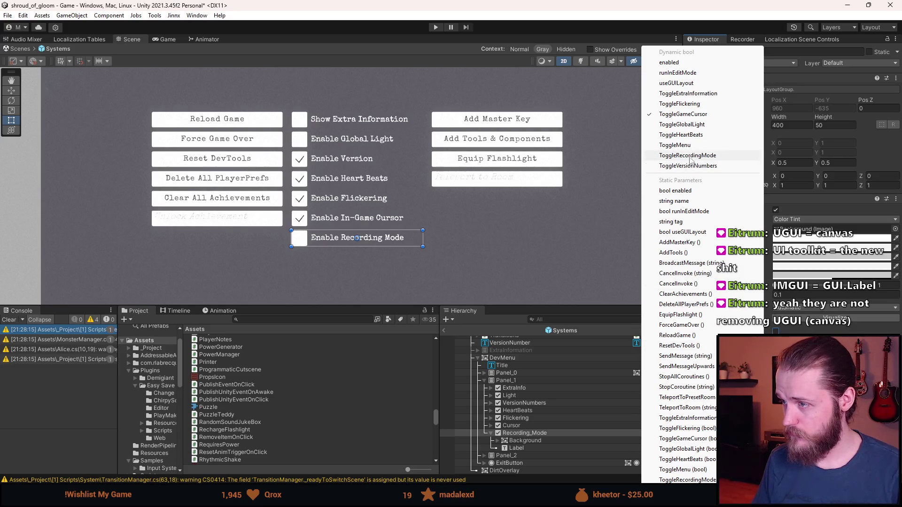
{"action": "left_click", "coordinate": [714, 157]}
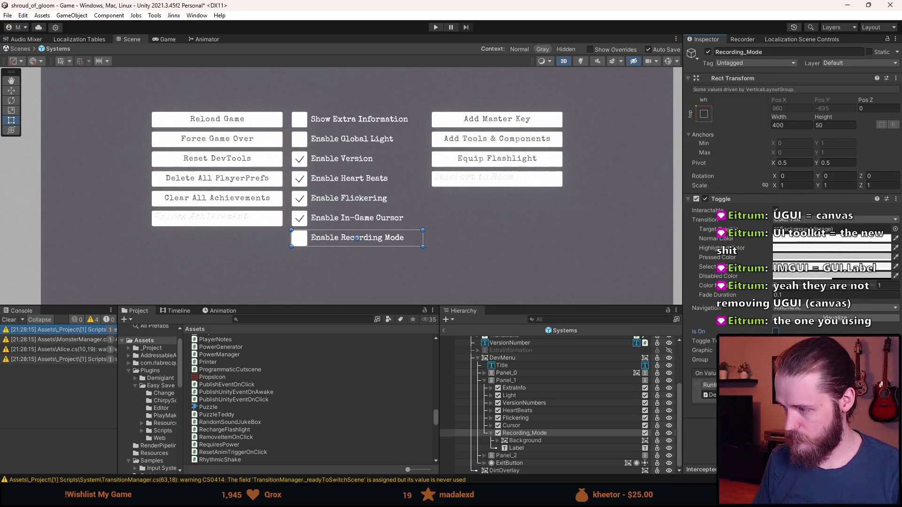
- Collapse Panel_1 and DevMenu in the hierarchy, clear the selection, and deactivate DevMenu
{"action": "left_click", "coordinate": [485, 381]}
{"action": "left_click", "coordinate": [479, 426]}
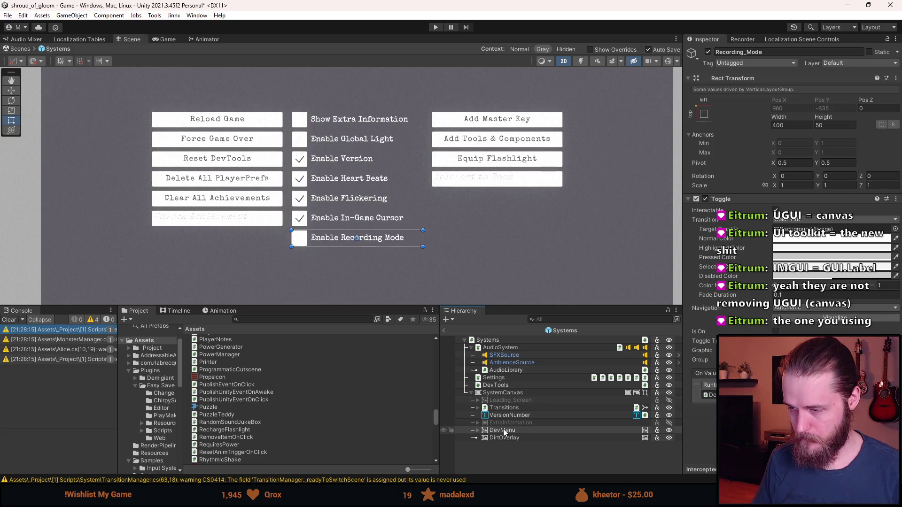
{"action": "scroll", "coordinate": [390, 221], "scroll_direction": "down", "scroll_amount": 3}
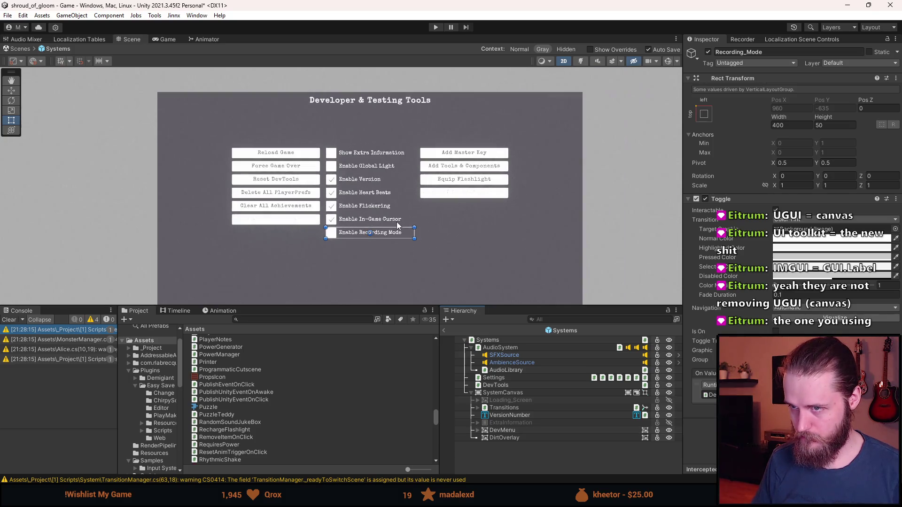
{"action": "mouse_move", "coordinate": [404, 262]}
{"action": "left_mouse_down"}
{"action": "mouse_move", "coordinate": [391, 215]}
{"action": "mouse_move", "coordinate": [391, 237]}
{"action": "left_mouse_up"}
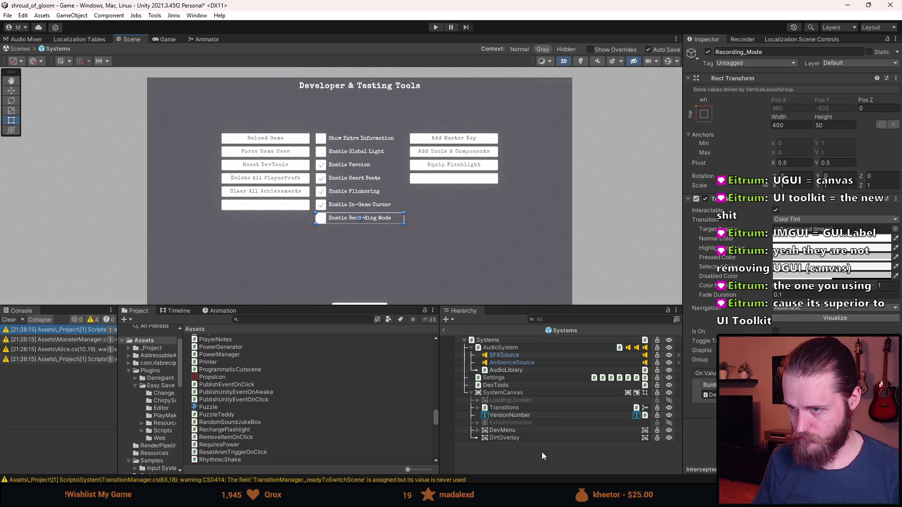
{"action": "left_click", "coordinate": [544, 469]}
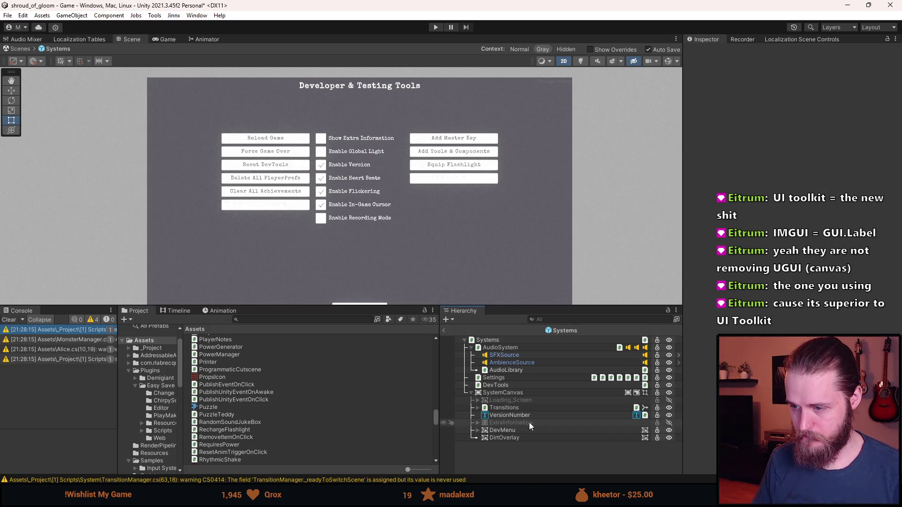
{"action": "key", "text": "alt+shift+a"}
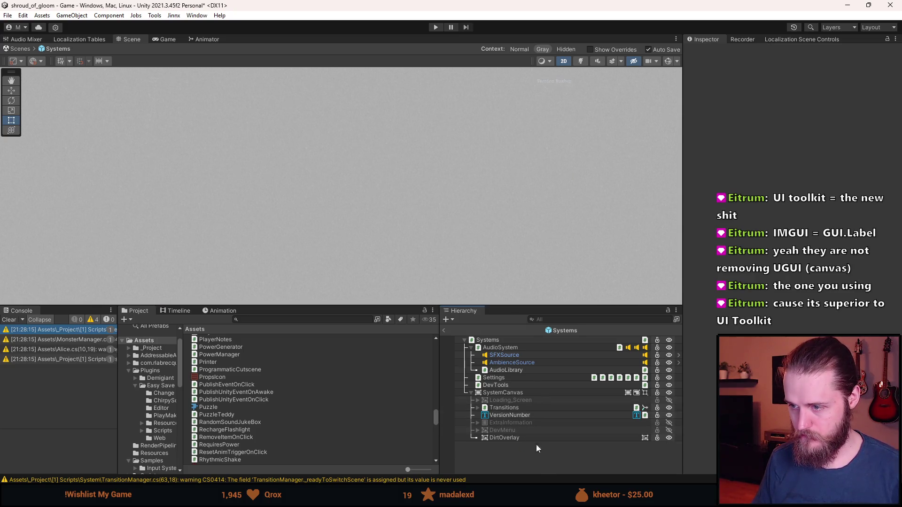
- Return from the Systems prefab to the saved Game scene and frame the Second_Office room
{"action": "left_click", "coordinate": [445, 330]}
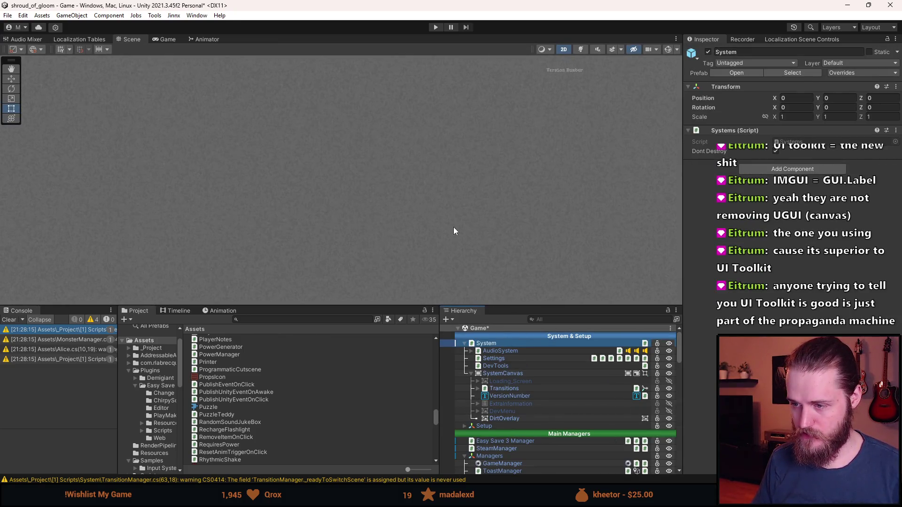
{"action": "key", "text": "ctrl+s"}
{"action": "scroll", "coordinate": [481, 417], "scroll_direction": "down", "scroll_amount": 5}
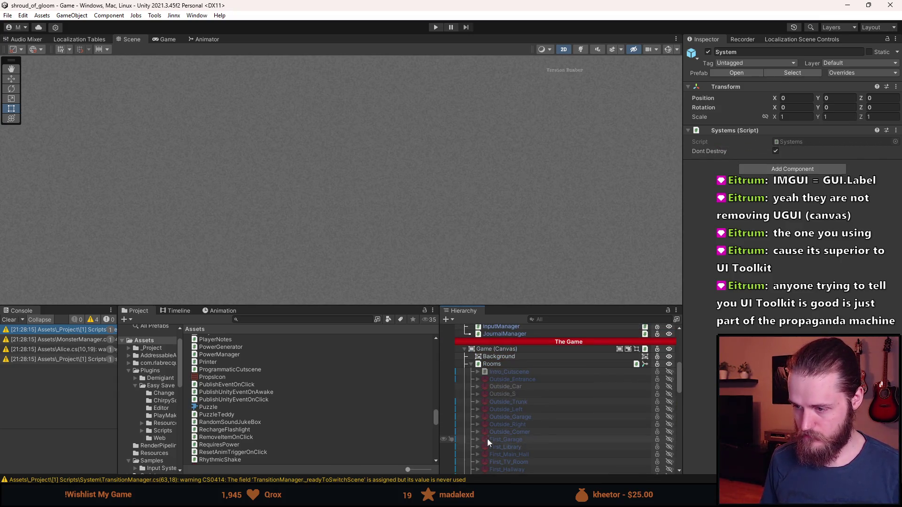
{"action": "scroll", "coordinate": [485, 442], "scroll_direction": "down", "scroll_amount": 3}
{"action": "scroll", "coordinate": [527, 423], "scroll_direction": "down", "scroll_amount": 2}
{"action": "double_click", "coordinate": [526, 398]}
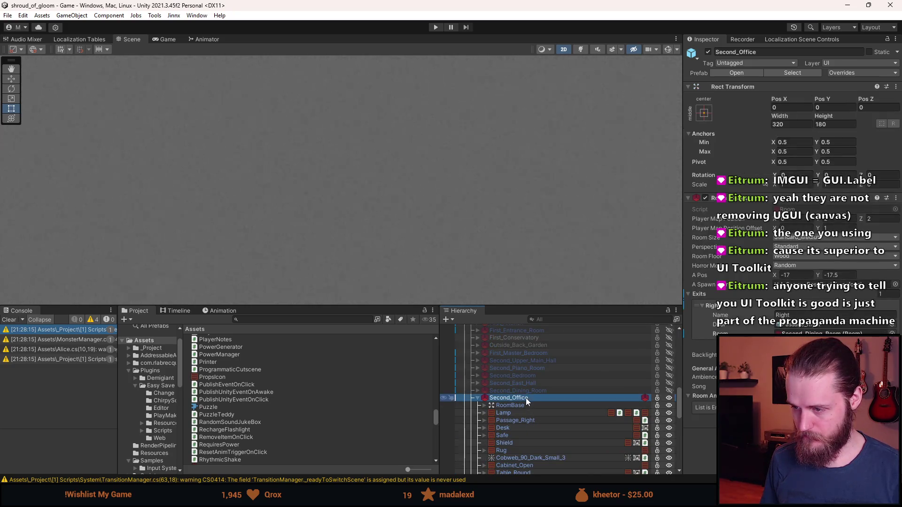
- Run and stop the game, review the DevTools component settings, and save the scene
{"action": "left_click", "coordinate": [436, 27]}
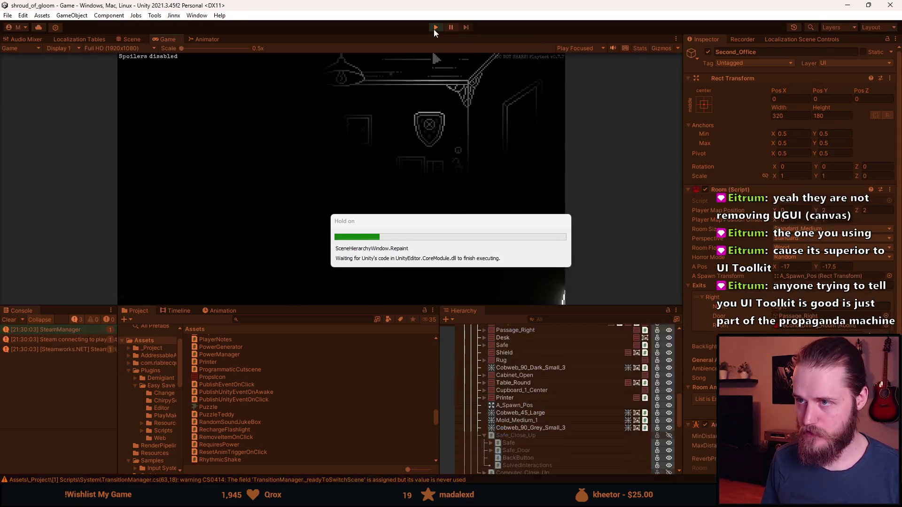
{"action": "left_click", "coordinate": [436, 27]}
{"action": "scroll", "coordinate": [552, 437], "scroll_direction": "up", "scroll_amount": 10}
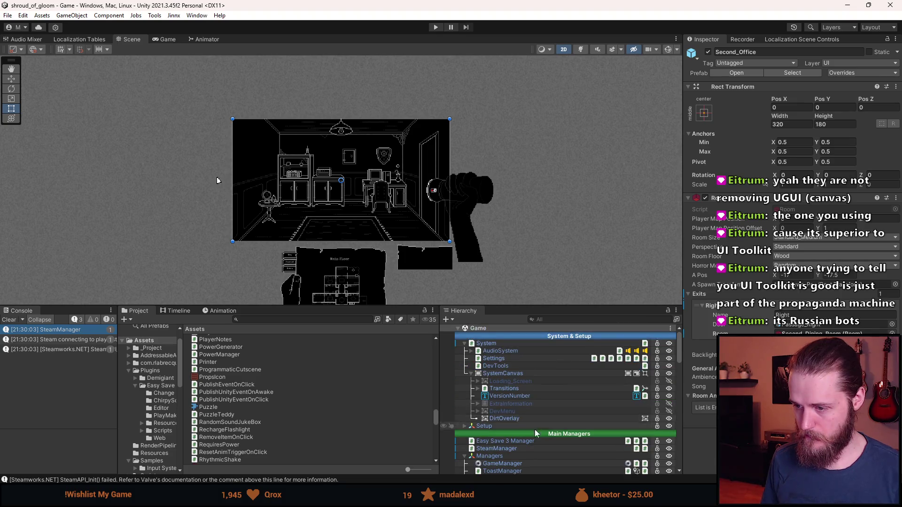
{"action": "left_click", "coordinate": [496, 366]}
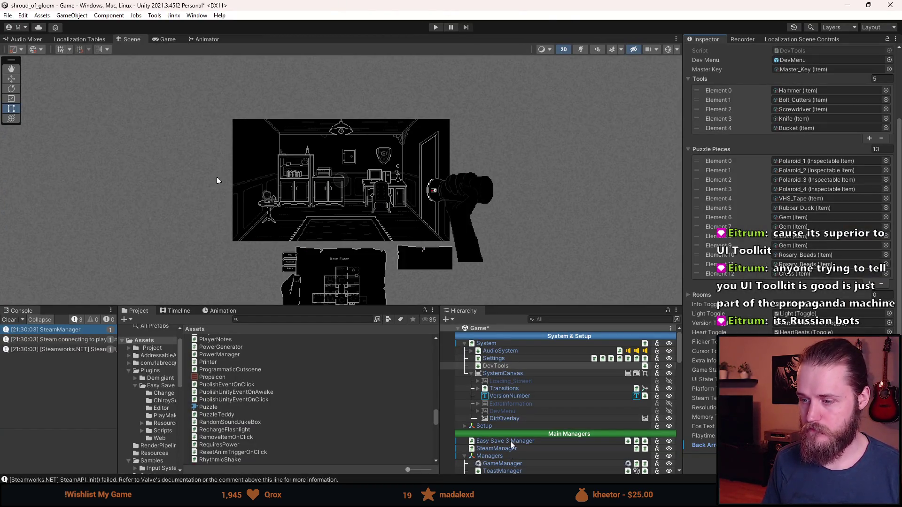
{"action": "left_click", "coordinate": [491, 457]}
{"action": "key", "text": "ctrl+s"}
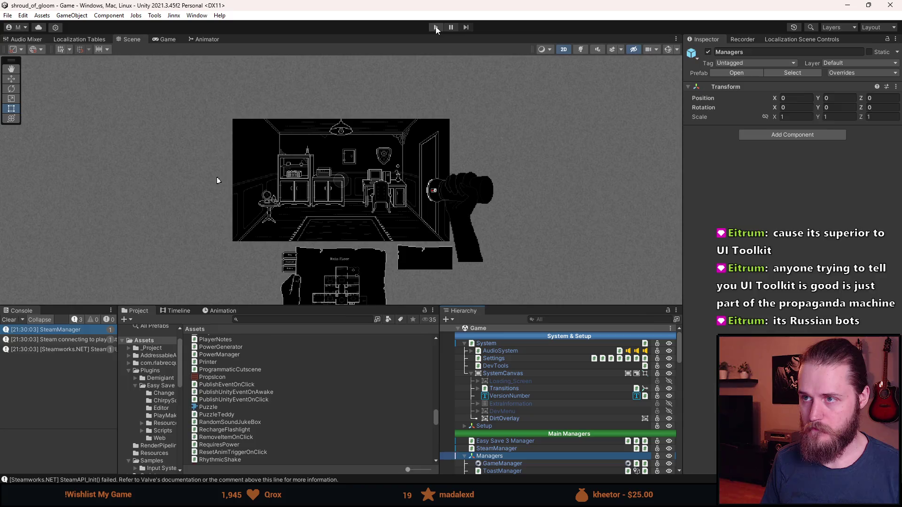
- Play the game in an enlarged Game view and bring up the F1 dev tools overlay
{"action": "left_click", "coordinate": [436, 27]}
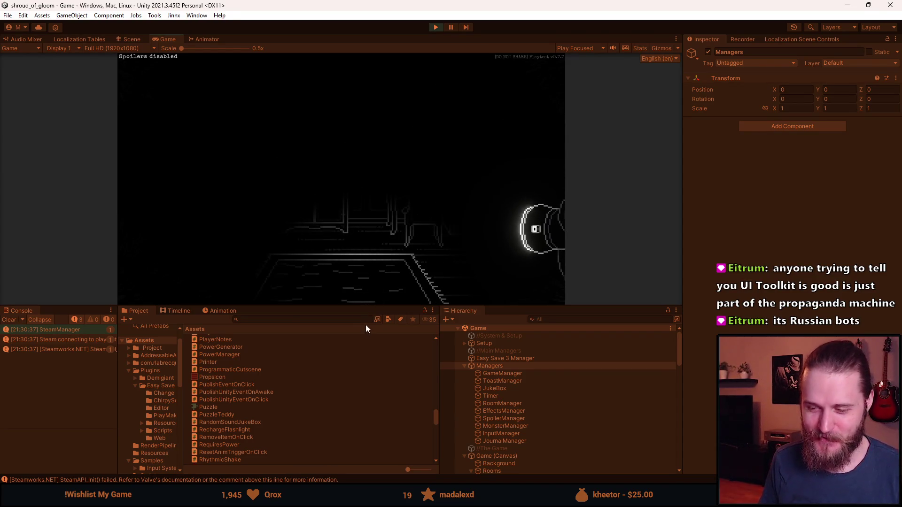
{"action": "left_click_drag", "start_coordinate": [356, 306], "coordinate": [354, 425]}
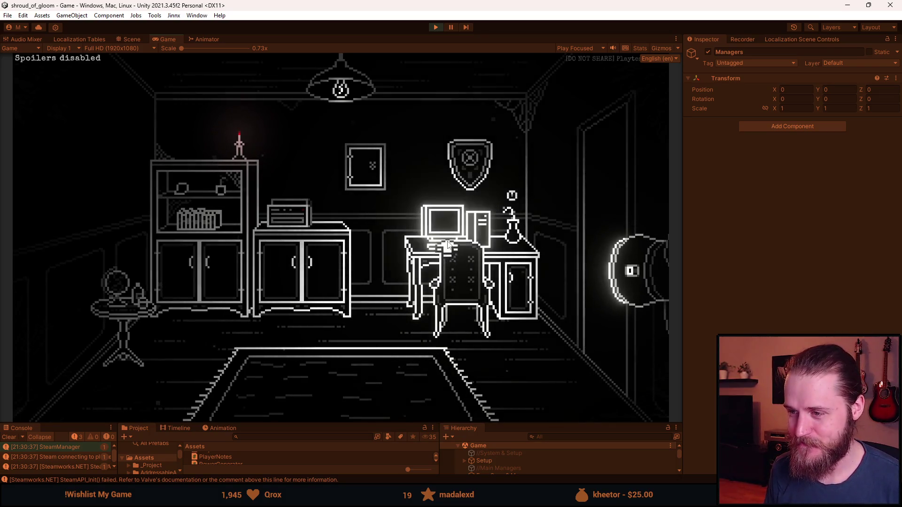
{"action": "key", "text": "F1"}
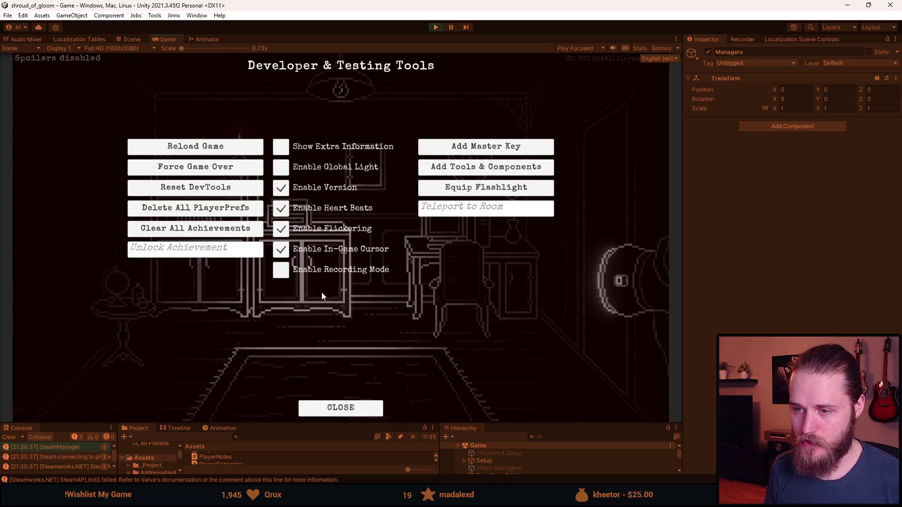
{"action": "key", "text": "F1"}
- Enter and leave the desk computer and wall keypad close-ups, which still show the back arrow
{"action": "left_click", "coordinate": [419, 239]}
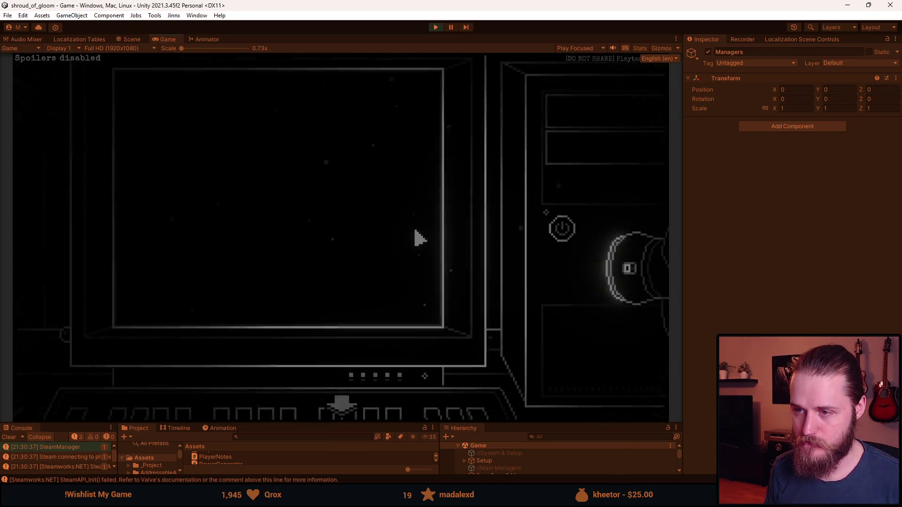
{"action": "left_click", "coordinate": [342, 408]}
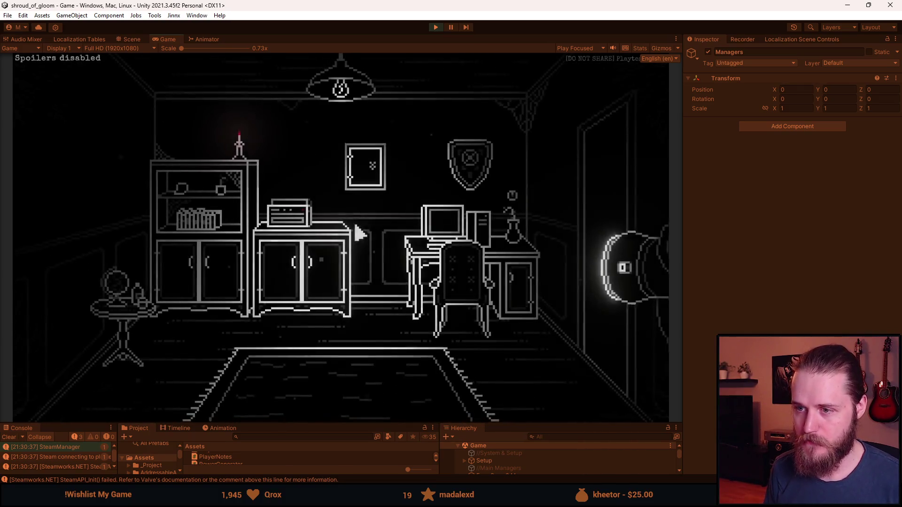
{"action": "left_click", "coordinate": [369, 241]}
{"action": "left_click", "coordinate": [342, 407]}
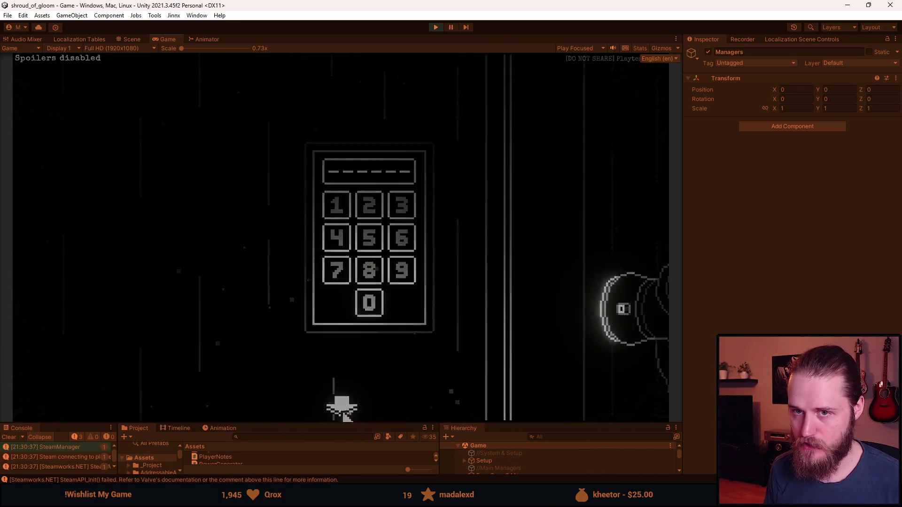
- Toggle the dev overlay again and recheck the back arrow in the keypad and computer close-ups
{"action": "key", "text": "F1"}
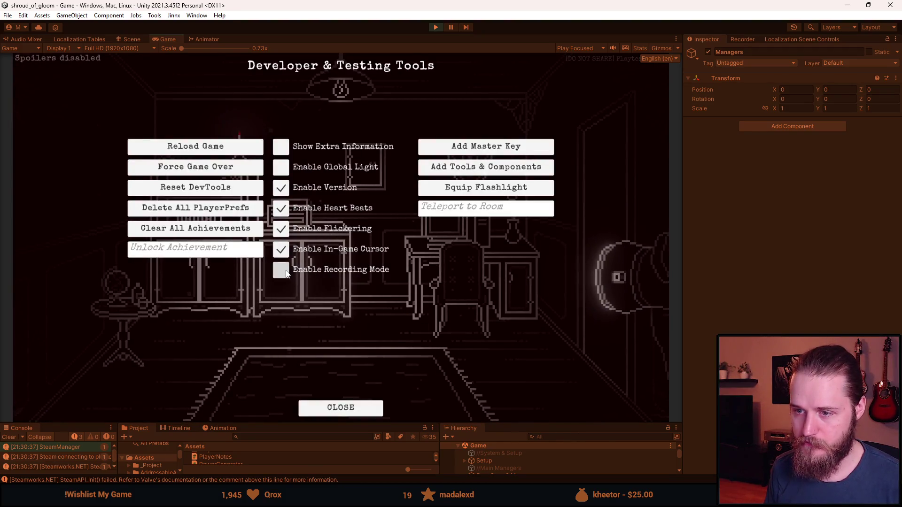
{"action": "key", "text": "F1"}
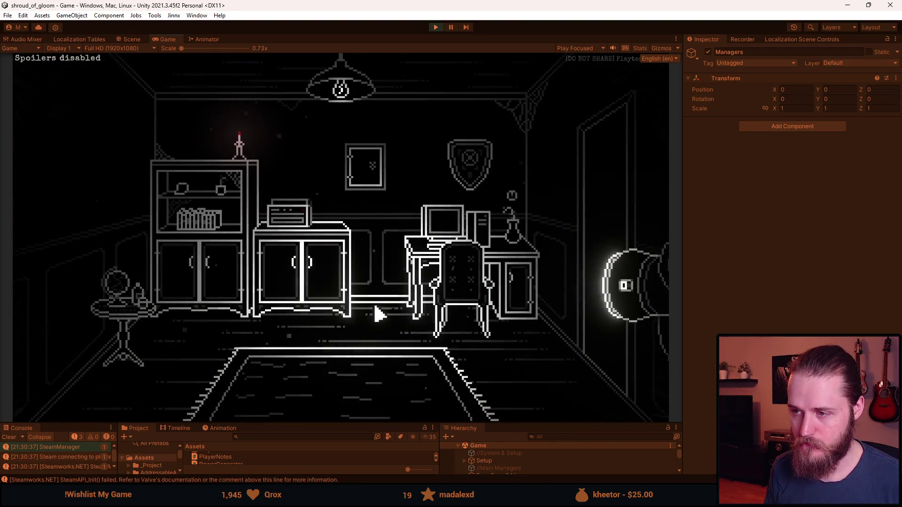
{"action": "left_click", "coordinate": [366, 177]}
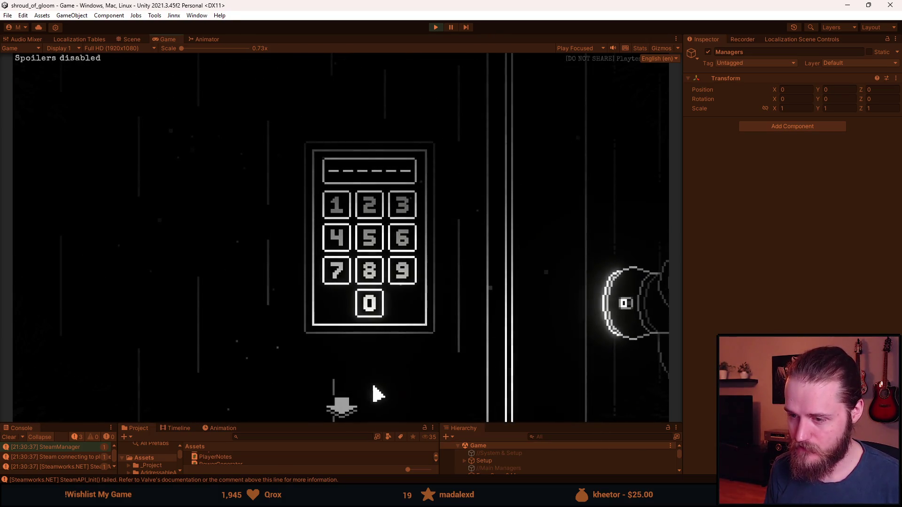
{"action": "left_click", "coordinate": [358, 404]}
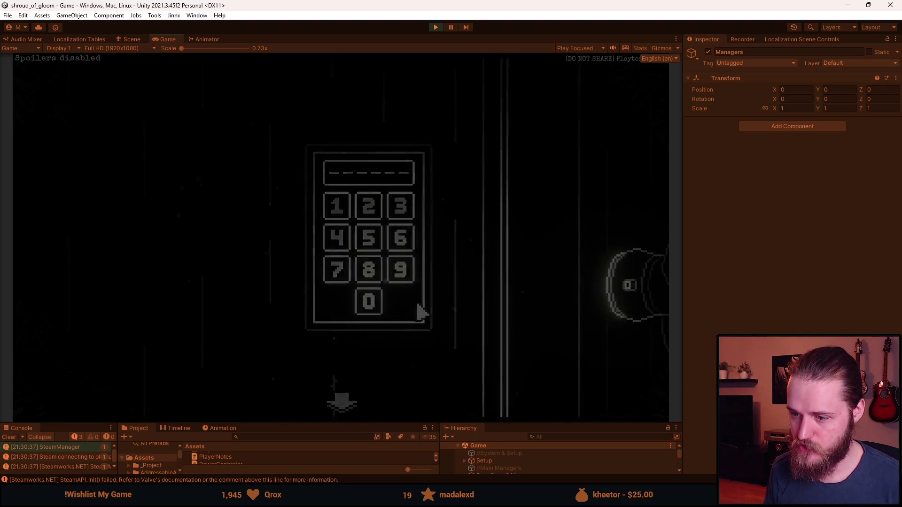
{"action": "left_click", "coordinate": [456, 235]}
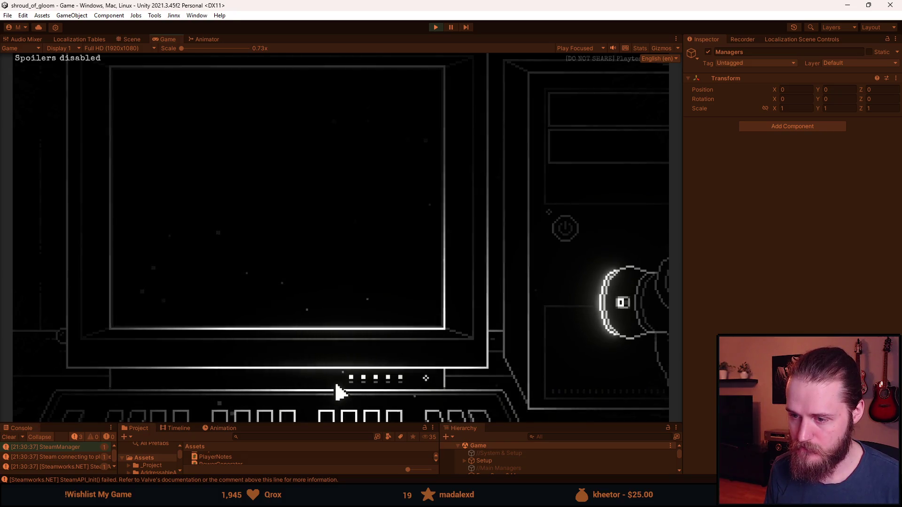
{"action": "left_click", "coordinate": [341, 413]}
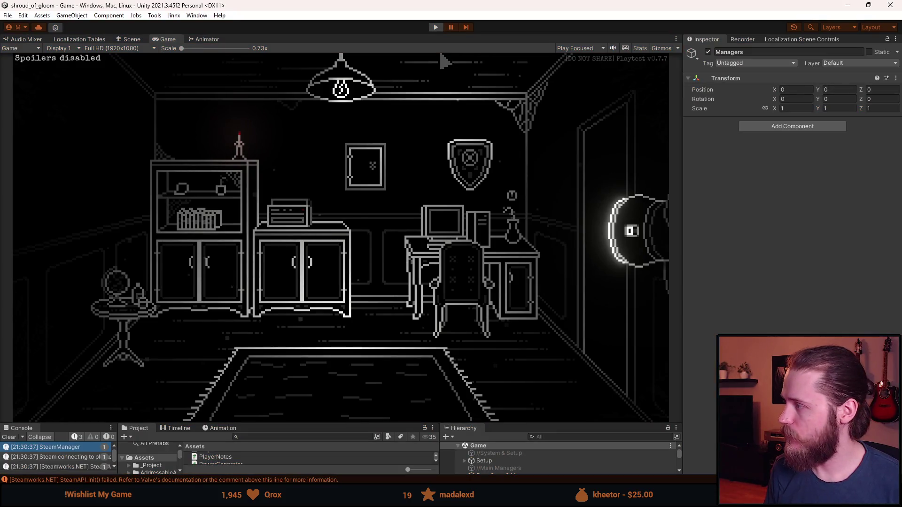
{"action": "key", "text": "alt+Tab"}
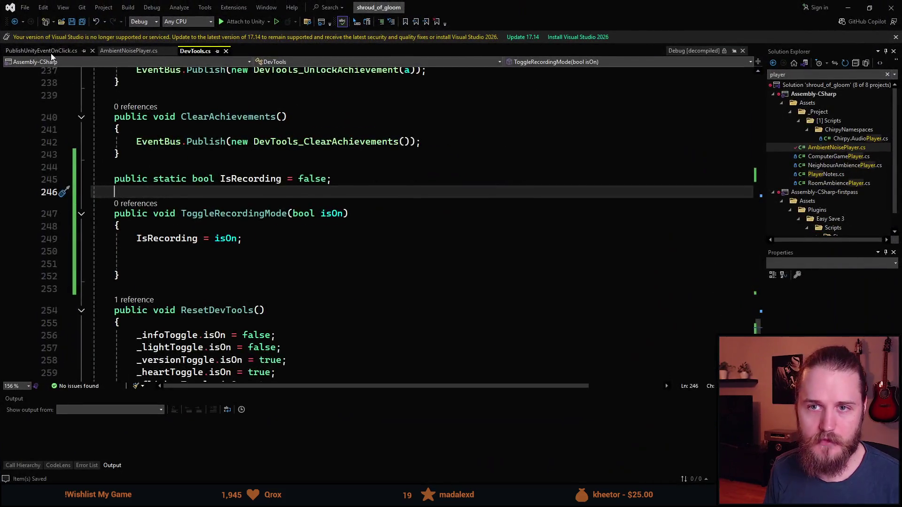
- In PublishUnityEventOnClick.cs, declare an Interactable variable below the image block in OnEnable
{"action": "left_click", "coordinate": [42, 51]}
{"action": "scroll", "coordinate": [376, 211], "scroll_direction": "down", "scroll_amount": 1}
{"action": "left_click", "coordinate": [617, 318]}
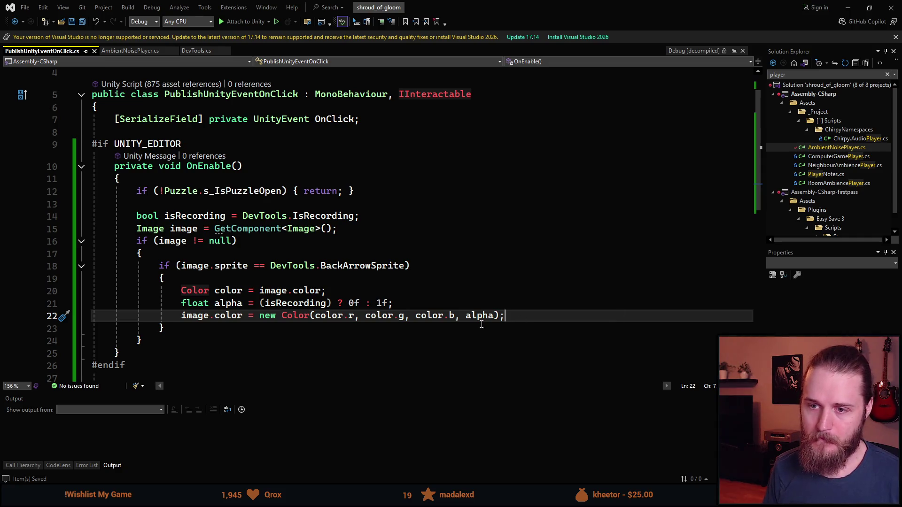
{"action": "left_click", "coordinate": [179, 348]}
{"action": "key", "text": "Return"}
{"action": "key", "text": "Return"}
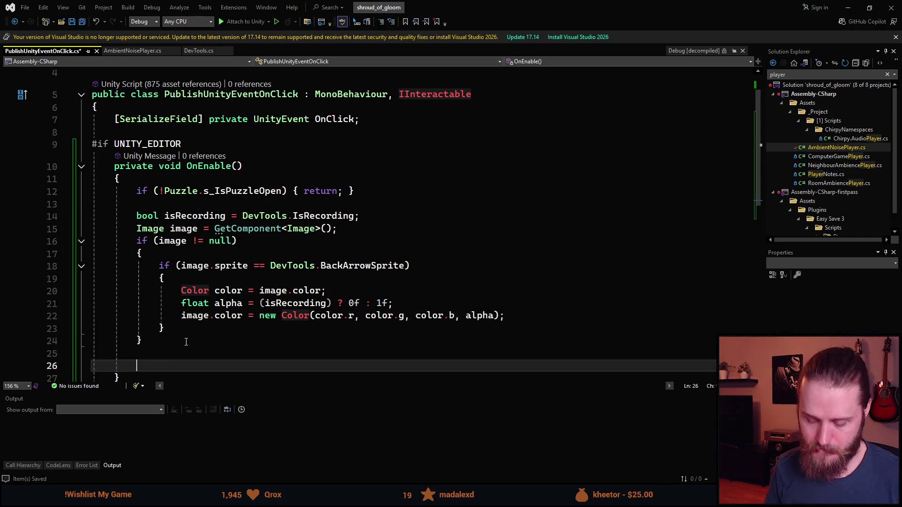
{"action": "type", "text": "Interact"}
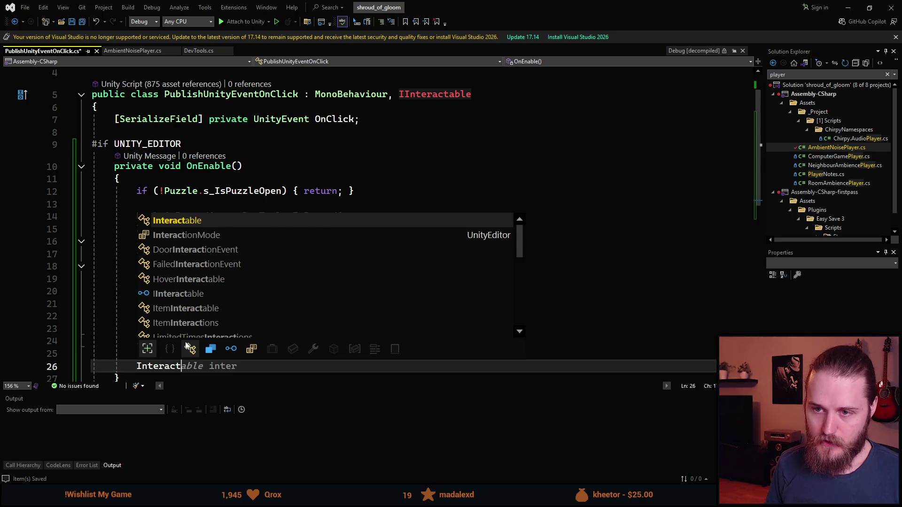
{"action": "key", "text": "Tab"}
- Assign it with GetComponent<Interactable>() and start an if-null check on it
{"action": "key", "text": "Tab"}
{"action": "scroll", "coordinate": [290, 285], "scroll_direction": "down", "scroll_amount": 2}
{"action": "key", "text": "Return"}
{"action": "type", "text": "iinte"}
{"action": "key", "text": "Tab"}
{"action": "key", "text": "Tab"}
{"action": "type", "text": "HideF"}
{"action": "key", "text": "ctrl+BackSpace"}
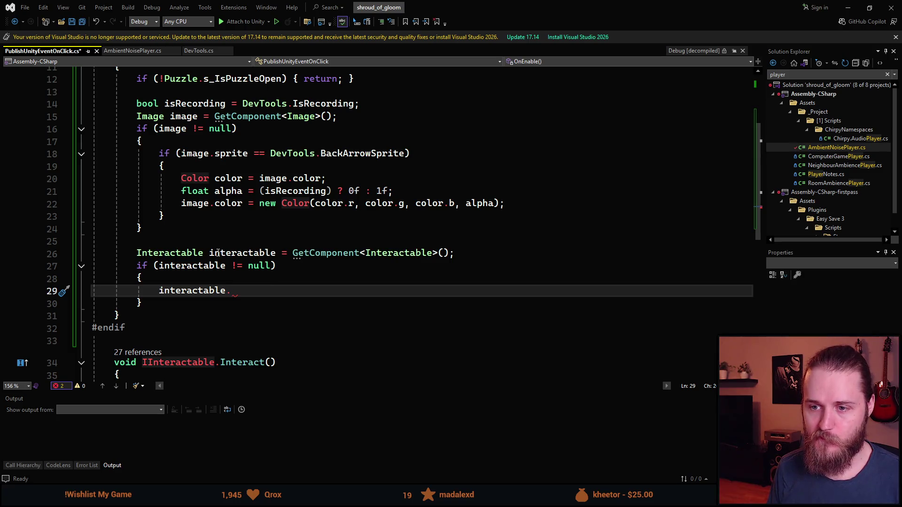
- Jump to the Interactable class definition to view its serialized fields
{"action": "left_click", "coordinate": [188, 254]}
{"action": "key", "text": "F12"}
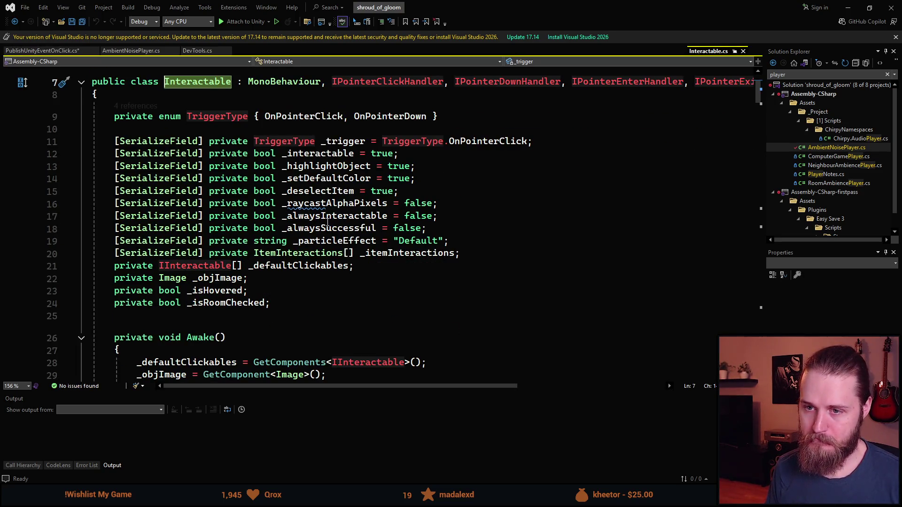
{"action": "scroll", "coordinate": [285, 242], "scroll_direction": "down", "scroll_amount": 1}
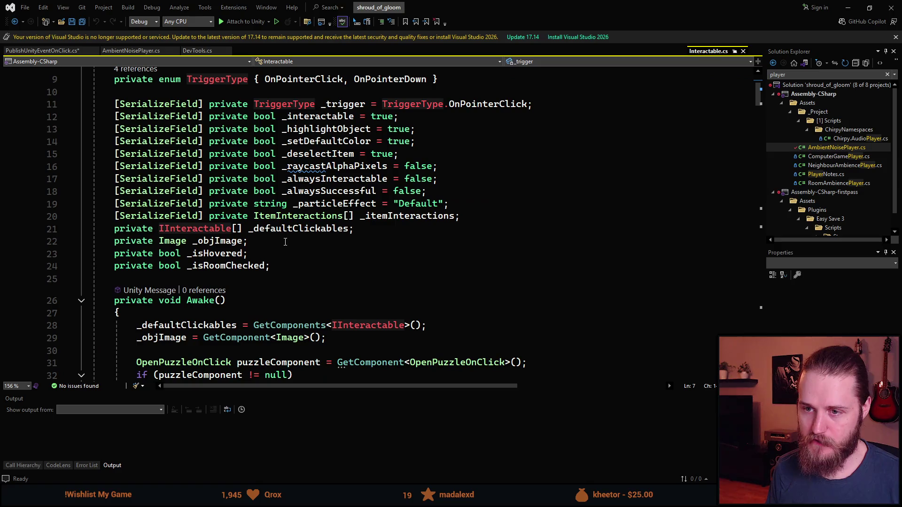
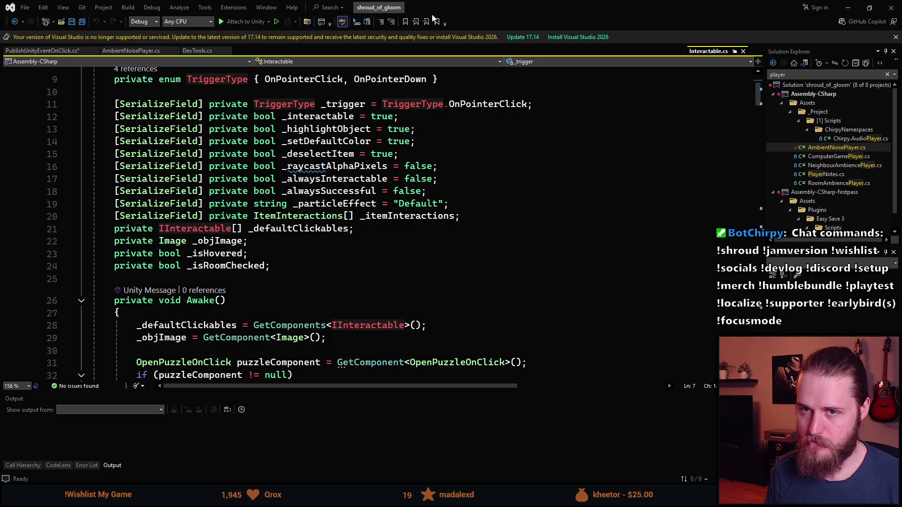
- Delete the leftover Interactable block from PublishUnityEventOnClick.cs
{"action": "left_click", "coordinate": [62, 51]}
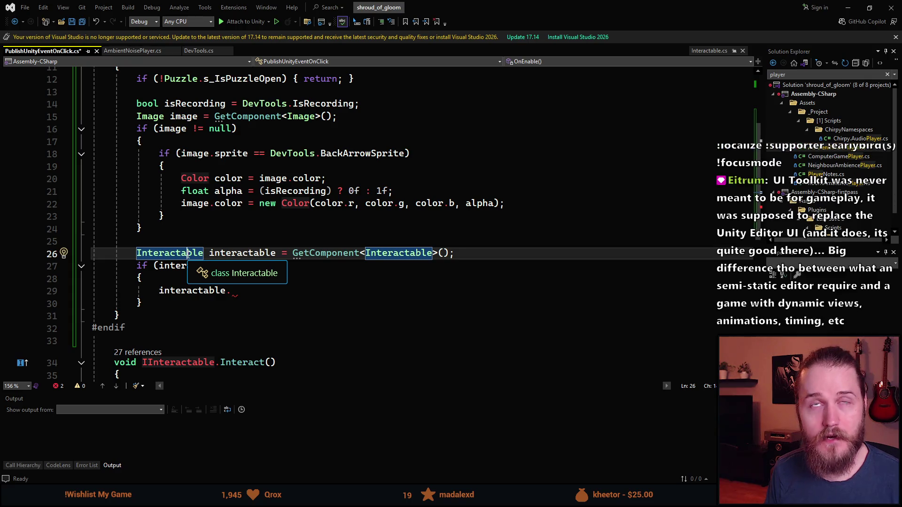
{"action": "mouse_move", "coordinate": [155, 303]}
{"action": "left_mouse_down"}
{"action": "mouse_move", "coordinate": [91, 254]}
{"action": "mouse_move", "coordinate": [10, 242]}
{"action": "left_mouse_up"}
{"action": "key", "text": "BackSpace"}
{"action": "key", "text": "BackSpace"}
- Add image.enabled = false; after the colour block in OnEnable and save the script
{"action": "scroll", "coordinate": [258, 240], "scroll_direction": "up", "scroll_amount": 2}
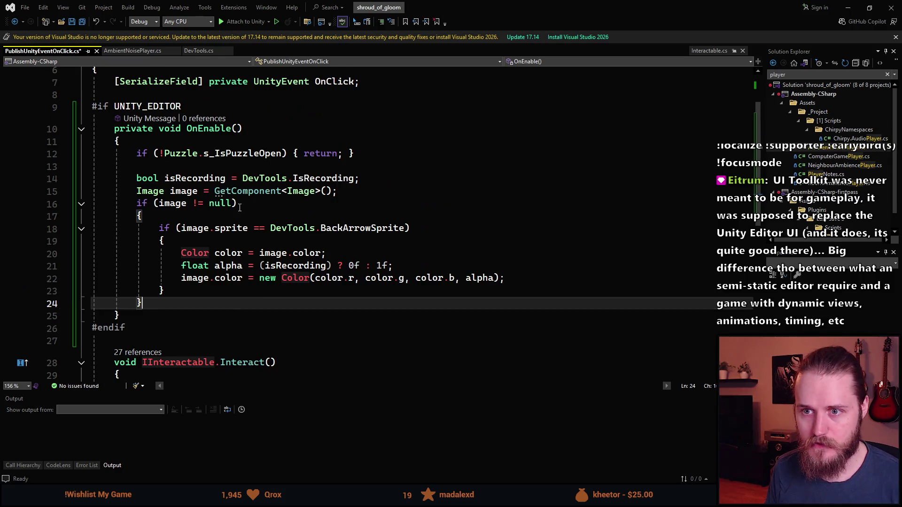
{"action": "left_click", "coordinate": [182, 290]}
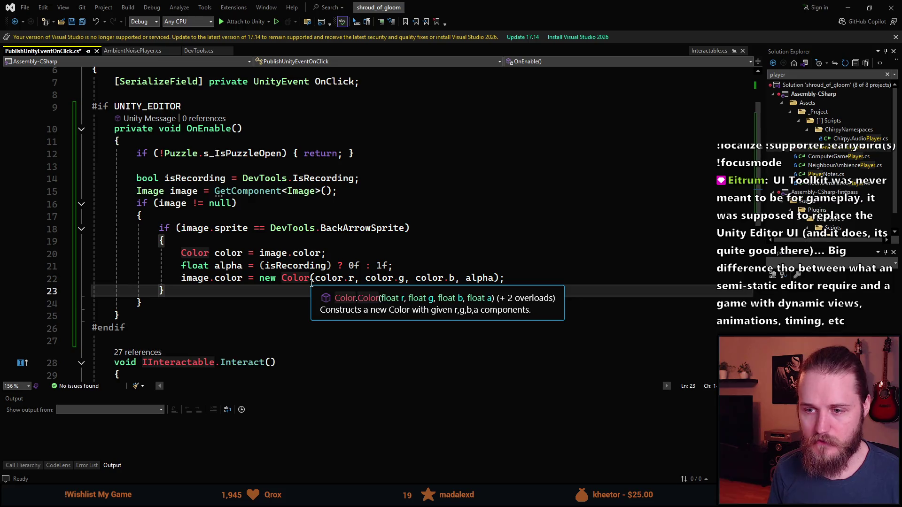
{"action": "key", "text": "Return"}
{"action": "key", "text": "Return"}
{"action": "type", "text": "image.enabled = false;"}
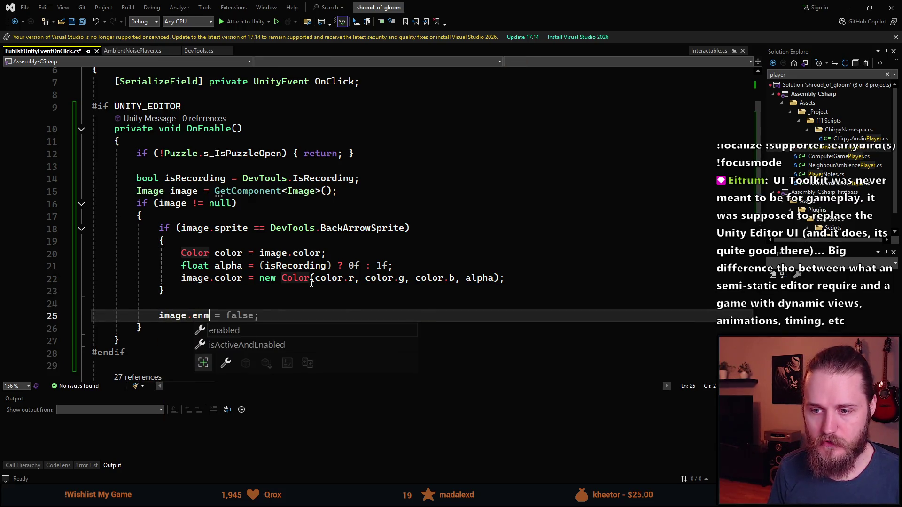
{"action": "key", "text": "ctrl+s"}
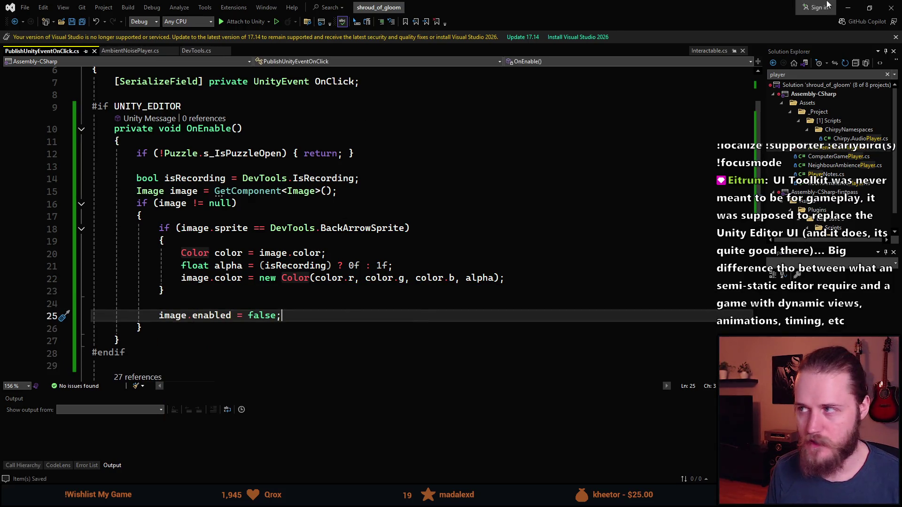
{"action": "key", "text": "alt+Tab"}
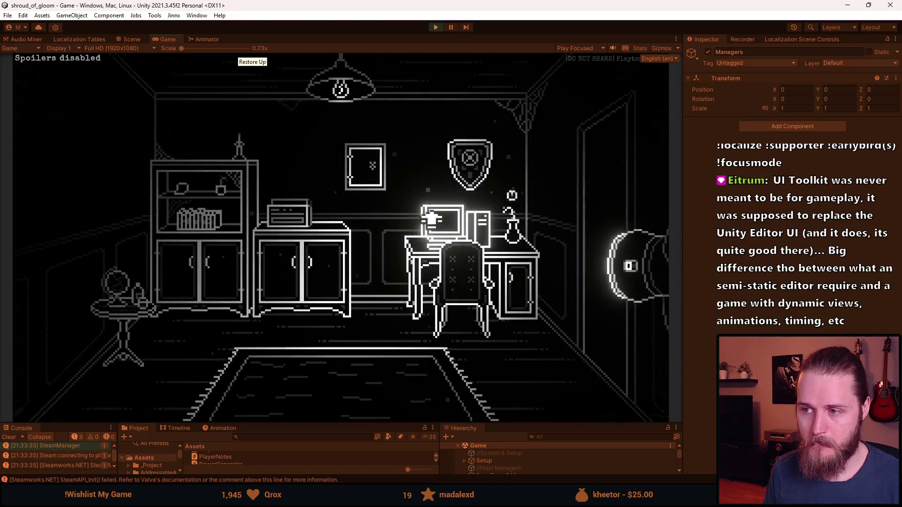
- Play-test the wall keypad and desk computer close-ups in the Game view
{"action": "left_click", "coordinate": [356, 165]}
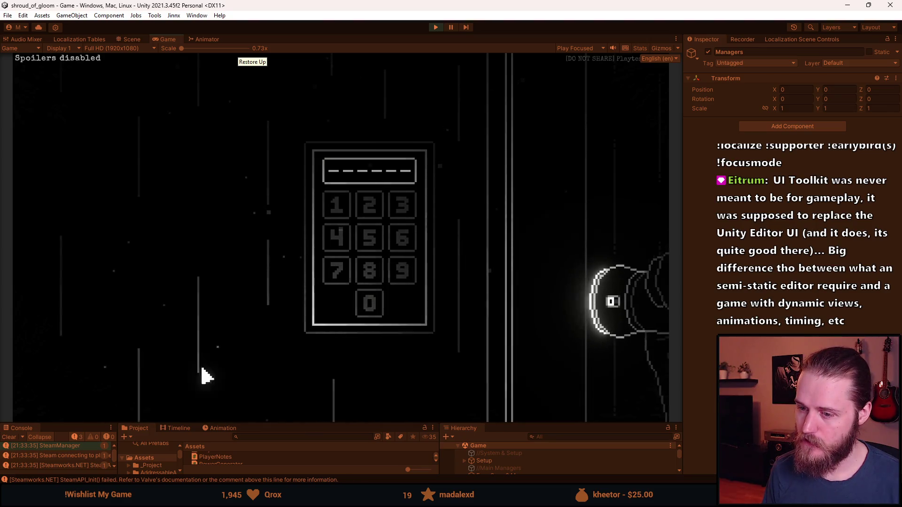
{"action": "left_click", "coordinate": [253, 278]}
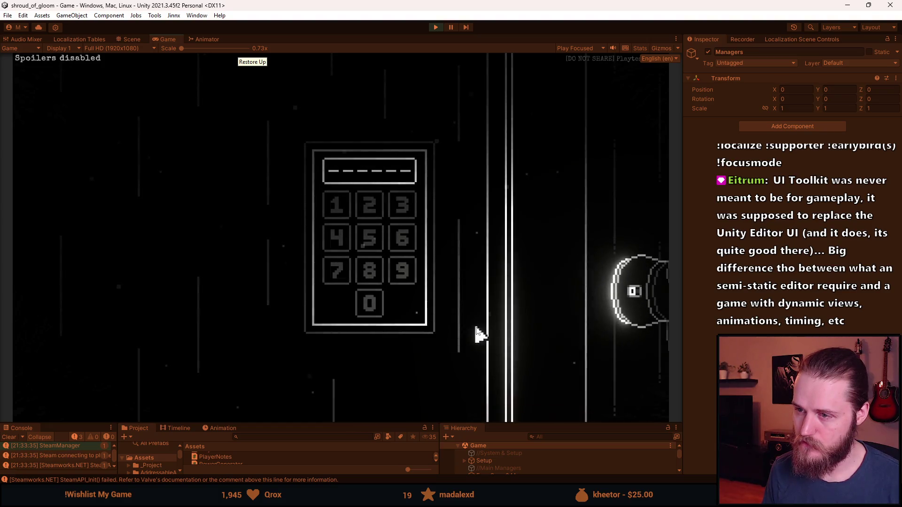
{"action": "left_click", "coordinate": [439, 238]}
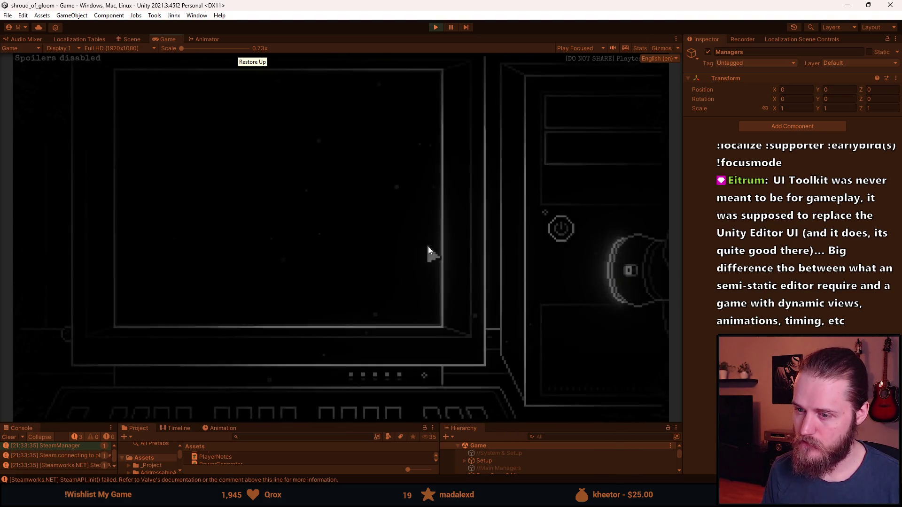
{"action": "left_click", "coordinate": [342, 240]}
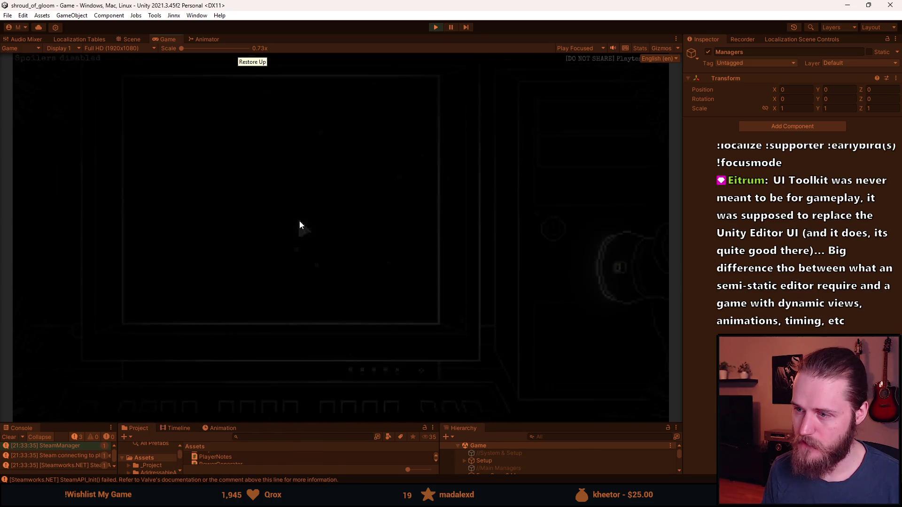
- Restart the game in Unity, then return to Visual Studio
{"action": "key", "text": "alt+Tab"}
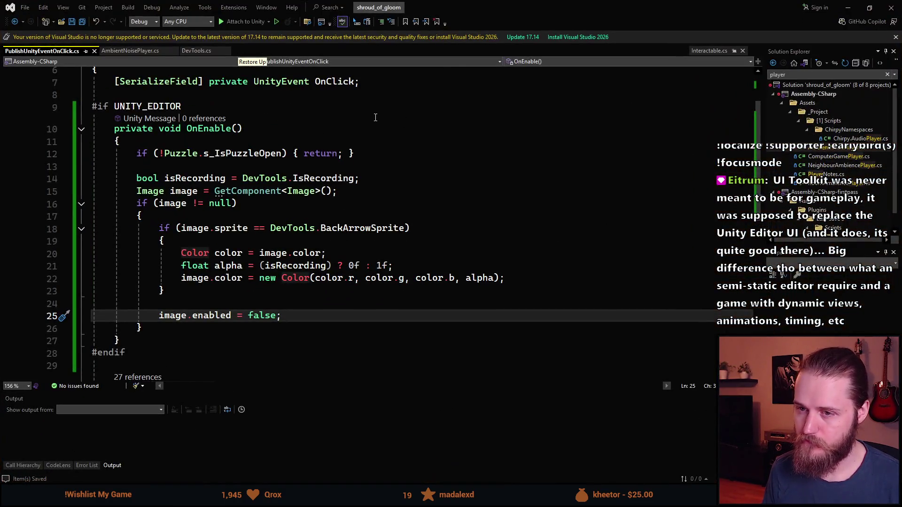
{"action": "key", "text": "alt+Tab"}
{"action": "left_click", "coordinate": [438, 30]}
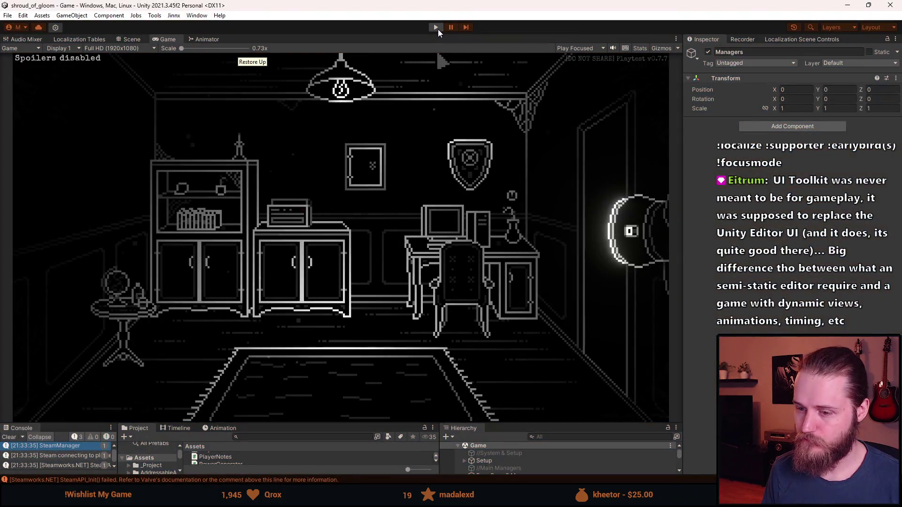
{"action": "key", "text": "alt+Tab"}
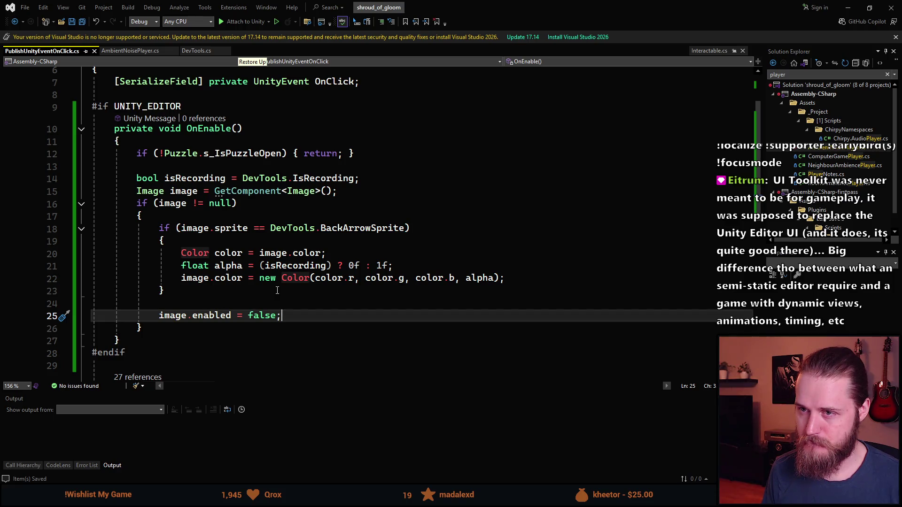
- Open DevTools.cs and review its toggle fields and the ResetDevTools method
{"action": "scroll", "coordinate": [299, 267], "scroll_direction": "up", "scroll_amount": 2}
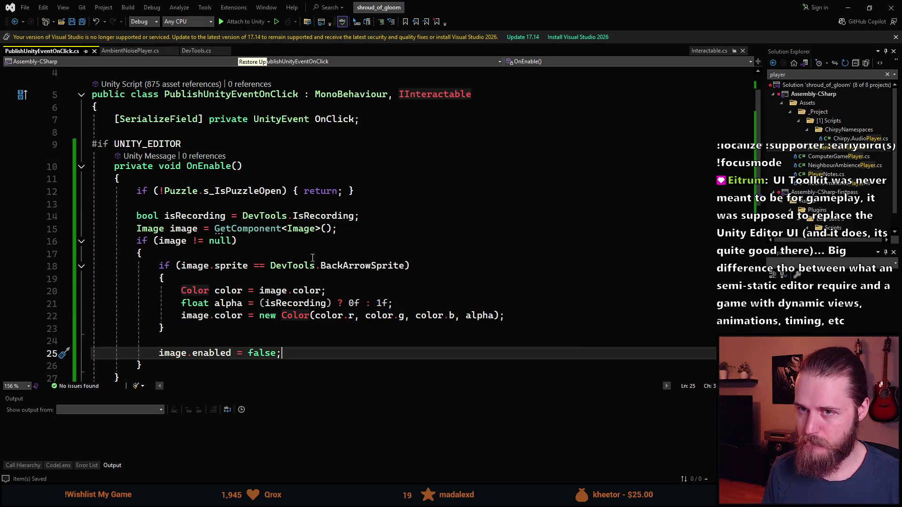
{"action": "left_click", "coordinate": [200, 50]}
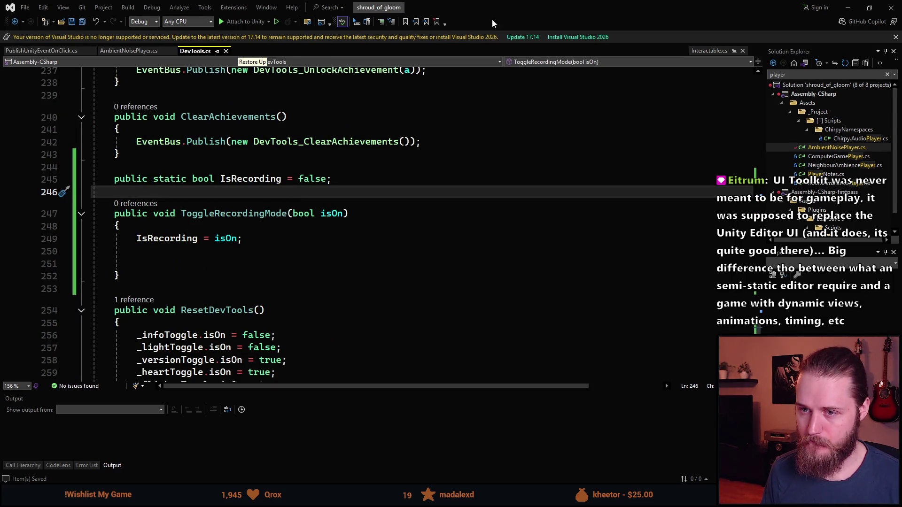
{"action": "left_click", "coordinate": [184, 263]}
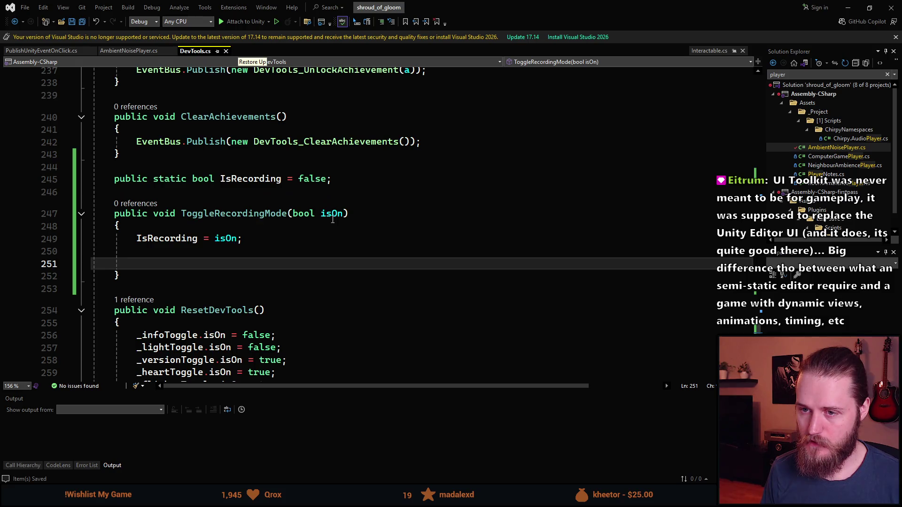
{"action": "scroll", "coordinate": [263, 272], "scroll_direction": "up", "scroll_amount": 3}
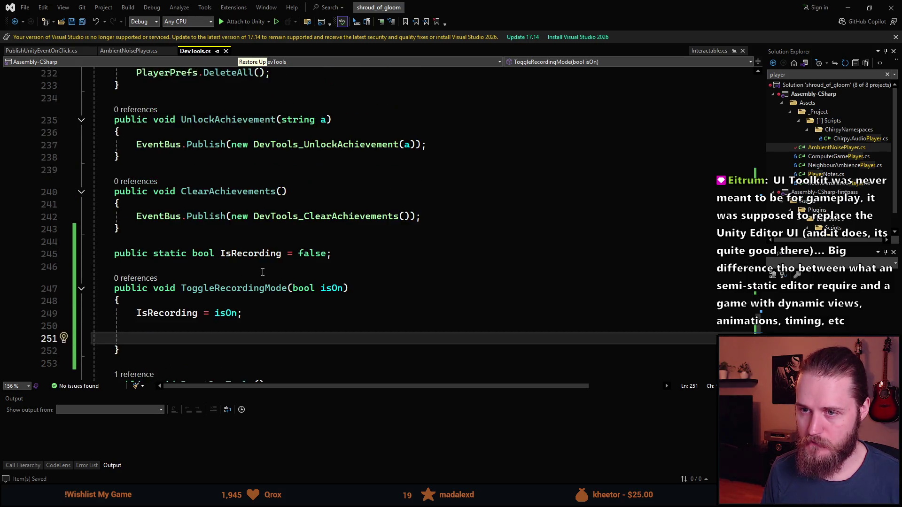
{"action": "scroll", "coordinate": [262, 273], "scroll_direction": "down", "scroll_amount": 3}
{"action": "scroll", "coordinate": [284, 288], "scroll_direction": "up", "scroll_amount": 6}
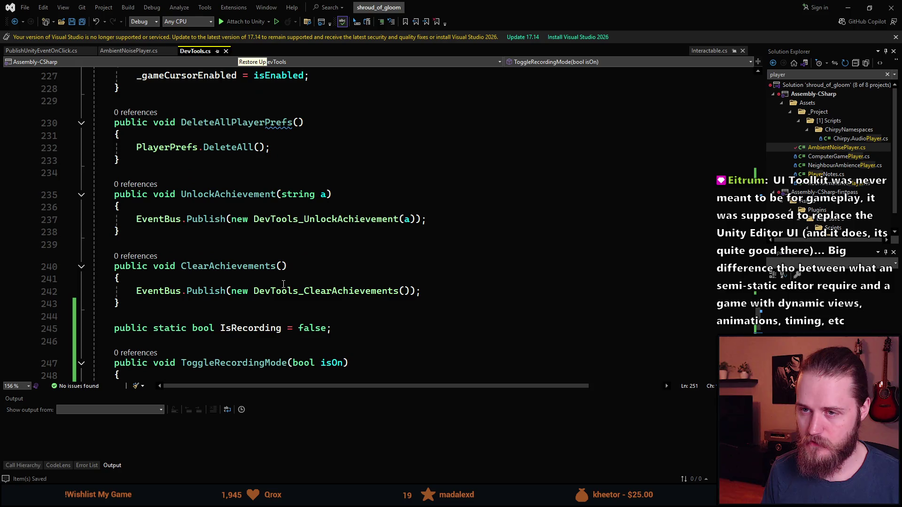
{"action": "scroll", "coordinate": [266, 280], "scroll_direction": "down", "scroll_amount": 1}
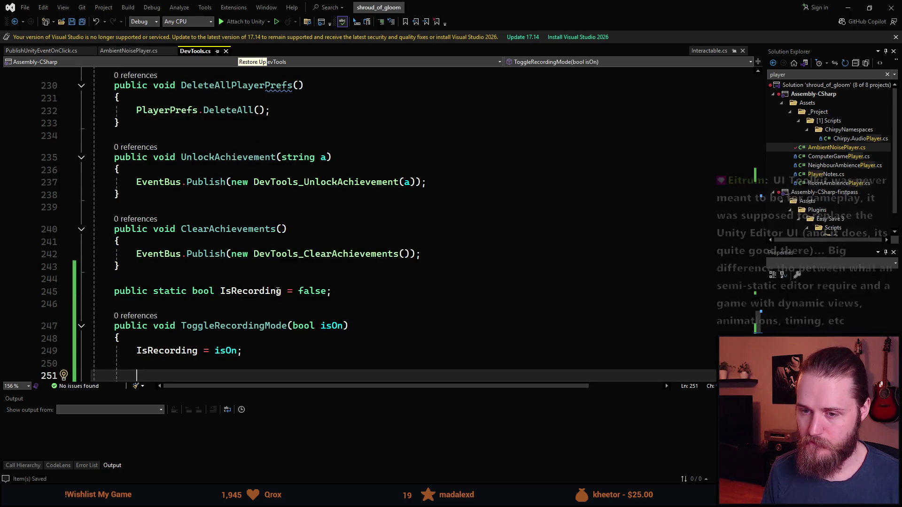
{"action": "scroll", "coordinate": [278, 295], "scroll_direction": "up", "scroll_amount": 1}
{"action": "scroll", "coordinate": [278, 295], "scroll_direction": "up", "scroll_amount": 20}
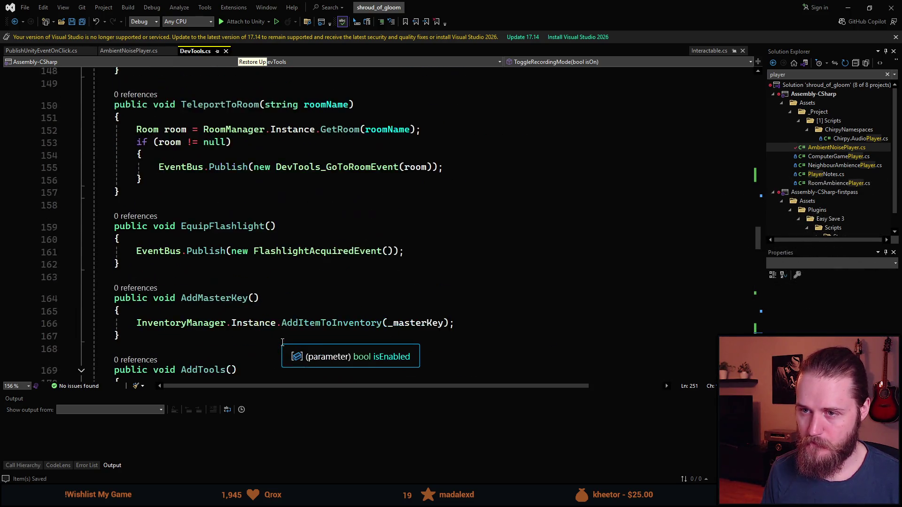
{"action": "scroll", "coordinate": [283, 341], "scroll_direction": "up", "scroll_amount": 11}
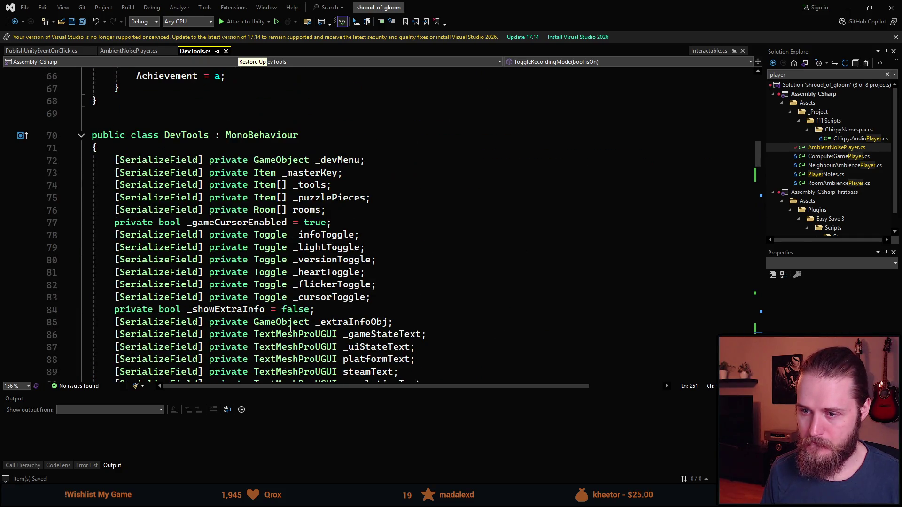
{"action": "scroll", "coordinate": [355, 234], "scroll_direction": "down", "scroll_amount": 1}
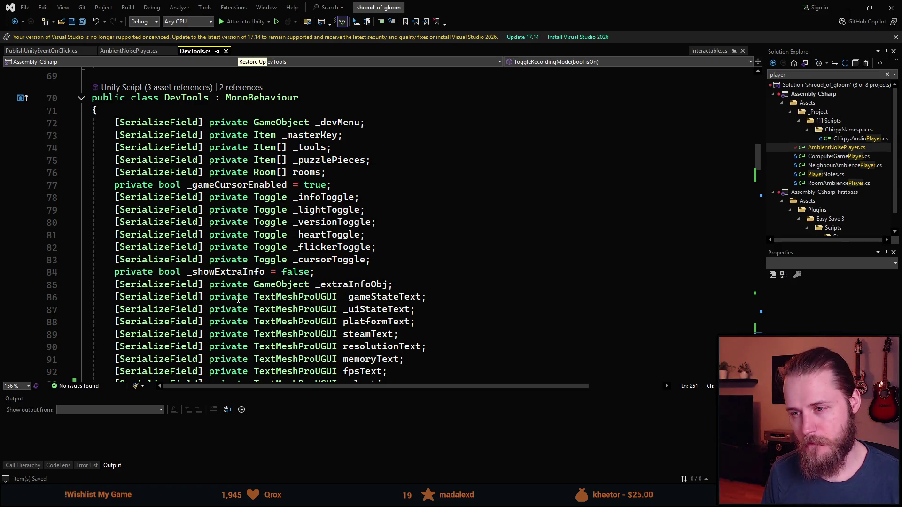
- Highlight the _versionToggle usages, then return to the empty ToggleRecordingMode line
{"action": "left_click", "coordinate": [347, 223]}
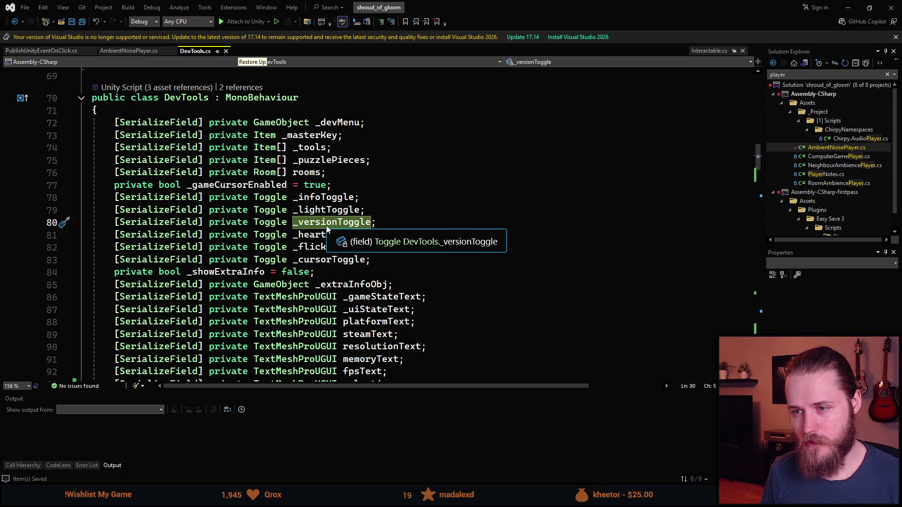
{"action": "scroll", "coordinate": [249, 296], "scroll_direction": "down", "scroll_amount": 10}
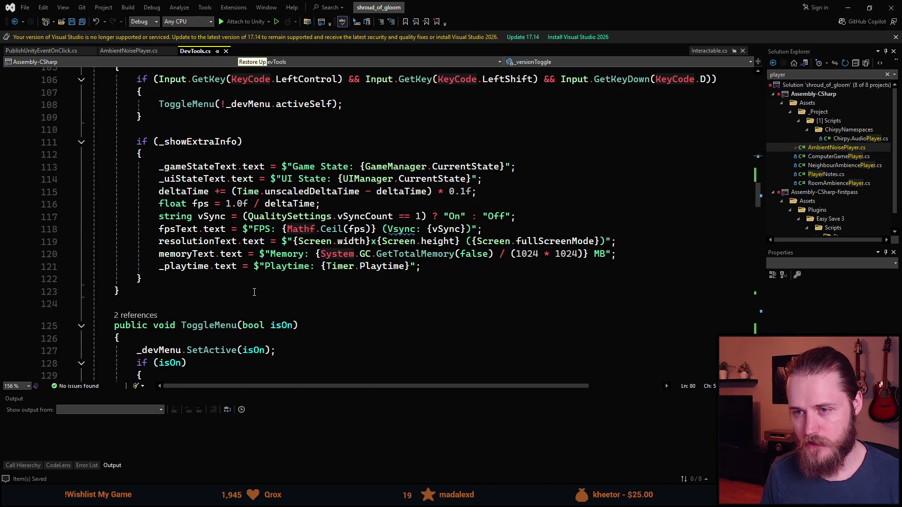
{"action": "scroll", "coordinate": [253, 291], "scroll_direction": "up", "scroll_amount": 10}
{"action": "scroll", "coordinate": [282, 280], "scroll_direction": "down", "scroll_amount": 20}
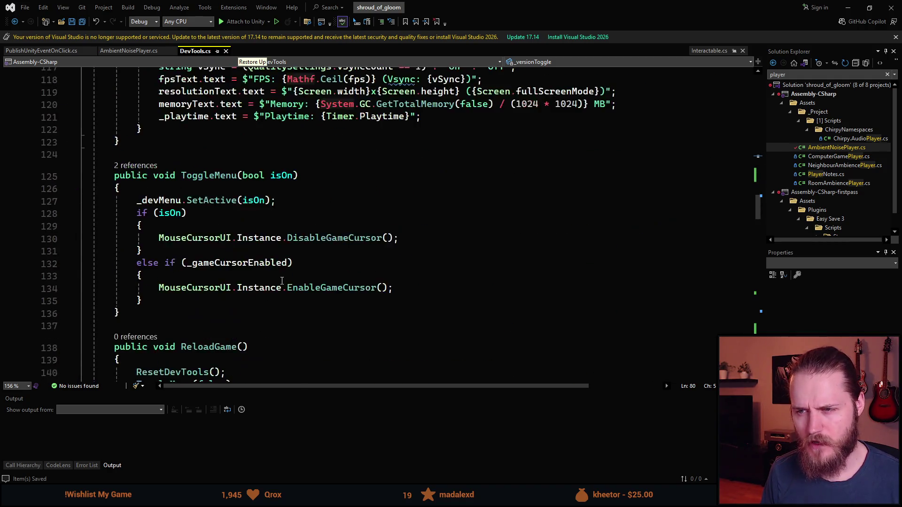
{"action": "scroll", "coordinate": [282, 280], "scroll_direction": "down", "scroll_amount": 20}
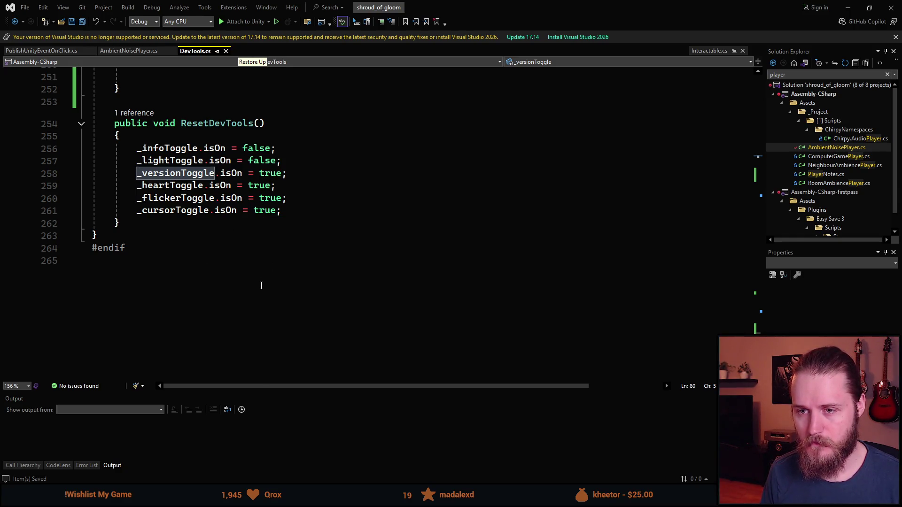
{"action": "scroll", "coordinate": [260, 284], "scroll_direction": "up", "scroll_amount": 5}
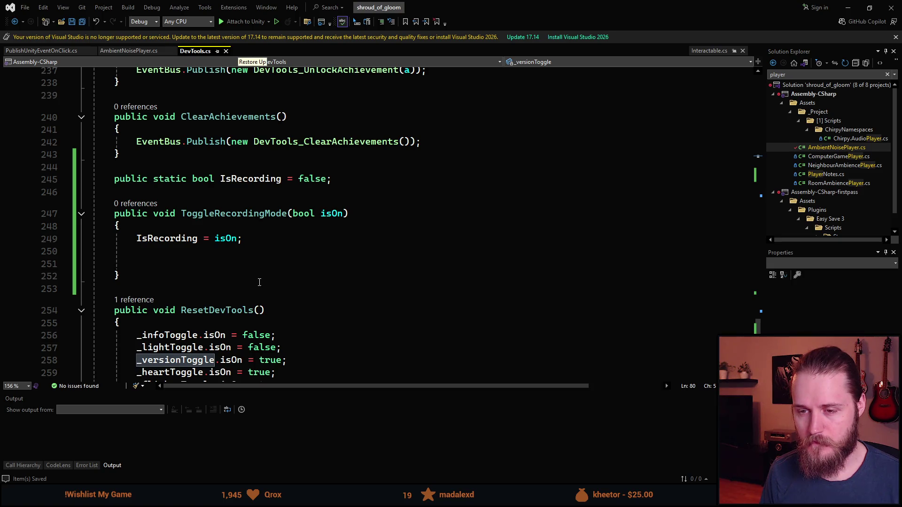
{"action": "left_click", "coordinate": [152, 252]}
- Draft an if (!_versionToggle.isOn) block inside ToggleRecordingMode
{"action": "scroll", "coordinate": [155, 252], "scroll_direction": "down", "scroll_amount": 1}
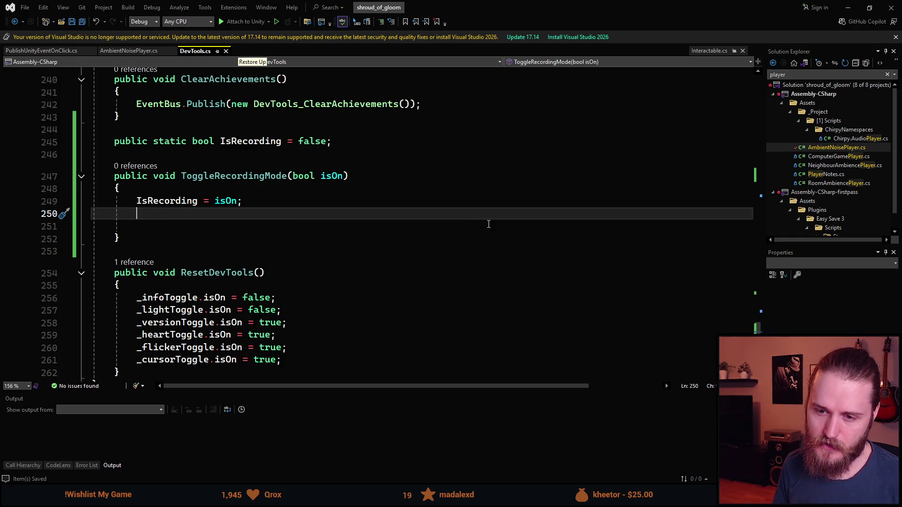
{"action": "type", "text": "if ("}
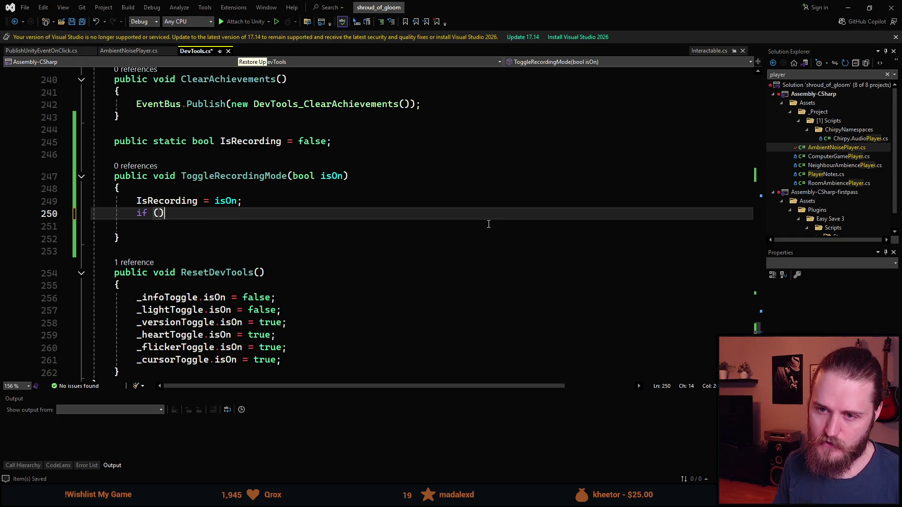
{"action": "type", "text": "_ve"}
{"action": "key", "text": "Tab"}
{"action": "type", "text": "."}
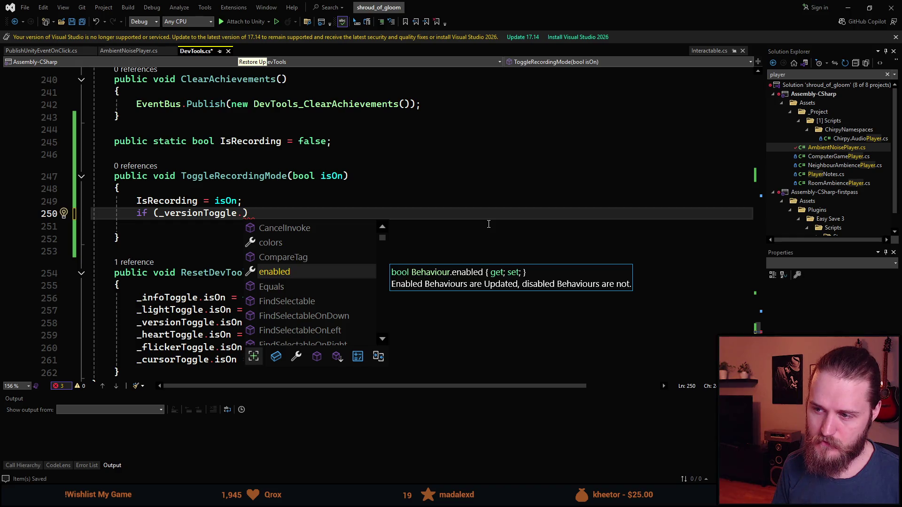
{"action": "type", "text": "isO"}
{"action": "key", "text": "Tab"}
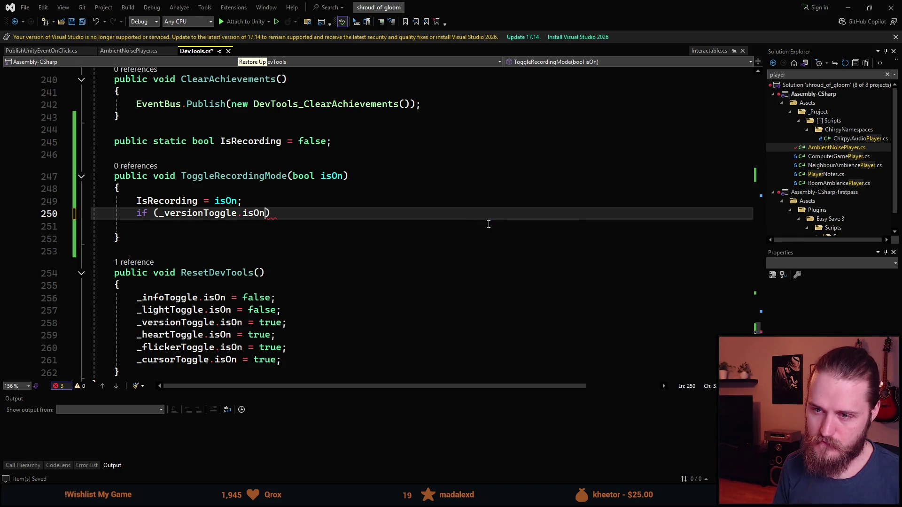
{"action": "key", "text": "ctrl+Left"}
{"action": "key", "text": "ctrl+Left"}
{"action": "key", "text": "ctrl+Left"}
{"action": "type", "text": "!"}
{"action": "key", "text": "End"}
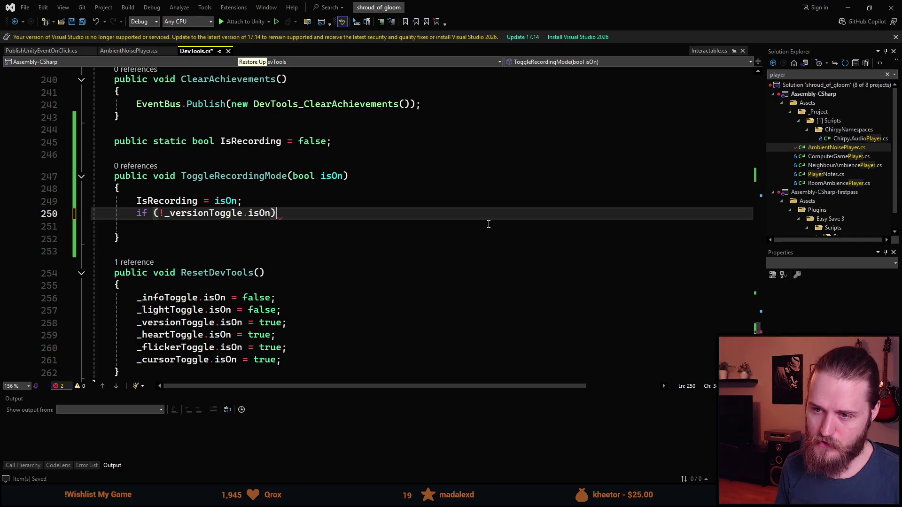
{"action": "key", "text": "Return"}
{"action": "type", "text": "{"}
{"action": "key", "text": "Return"}
{"action": "type", "text": "_ve"}
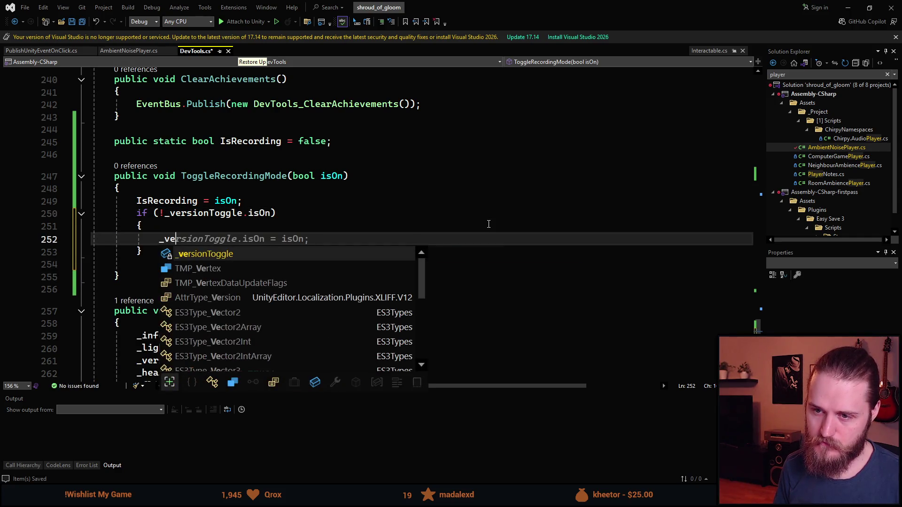
{"action": "key", "text": "Tab"}
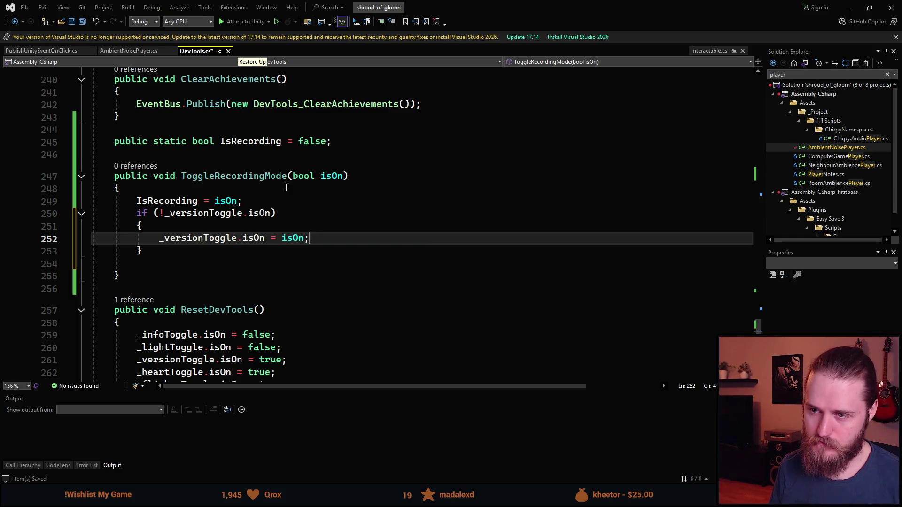
- Replace the if block with _versionToggle.isOn = !isOn;
{"action": "left_click_drag", "start_coordinate": [166, 251], "coordinate": [138, 213]}
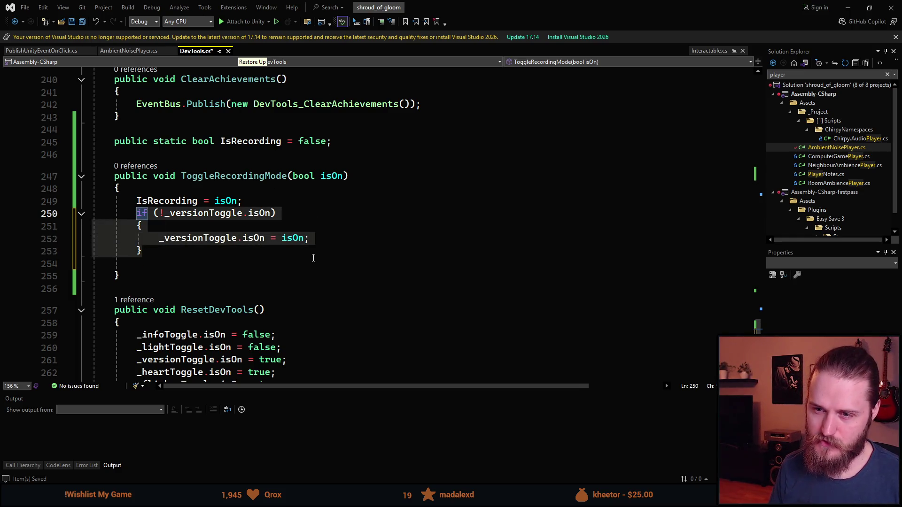
{"action": "type", "text": "_ver"}
{"action": "key", "text": "Tab"}
{"action": "type", "text": ".isOn = isOn;"}
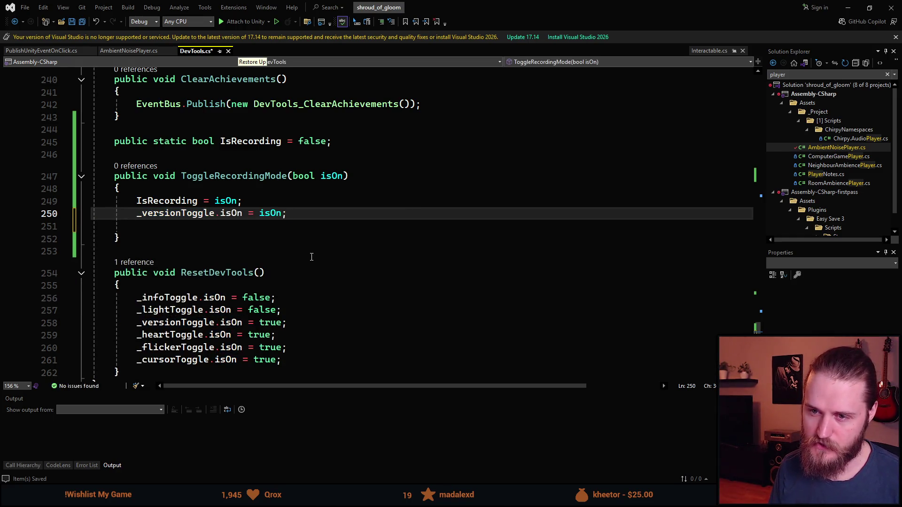
{"action": "key", "text": "ctrl+Left"}
{"action": "key", "text": "ctrl+Left"}
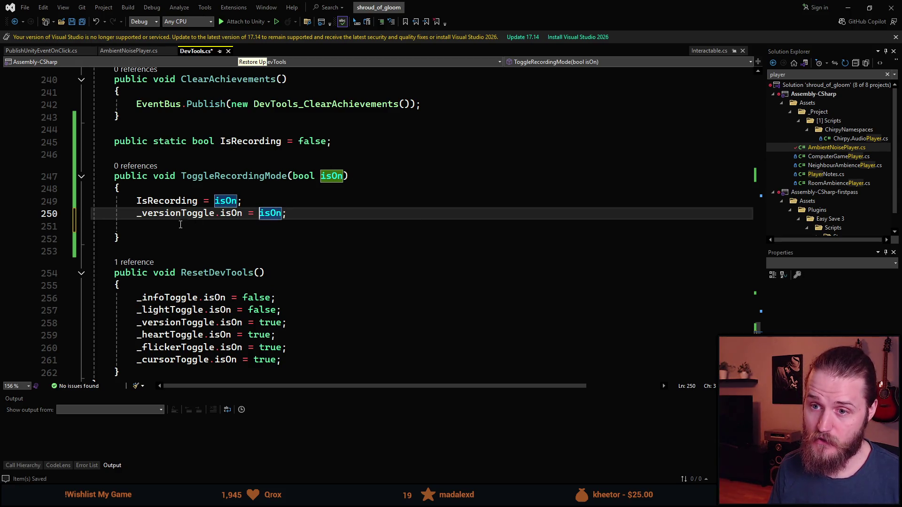
{"action": "type", "text": "!"}
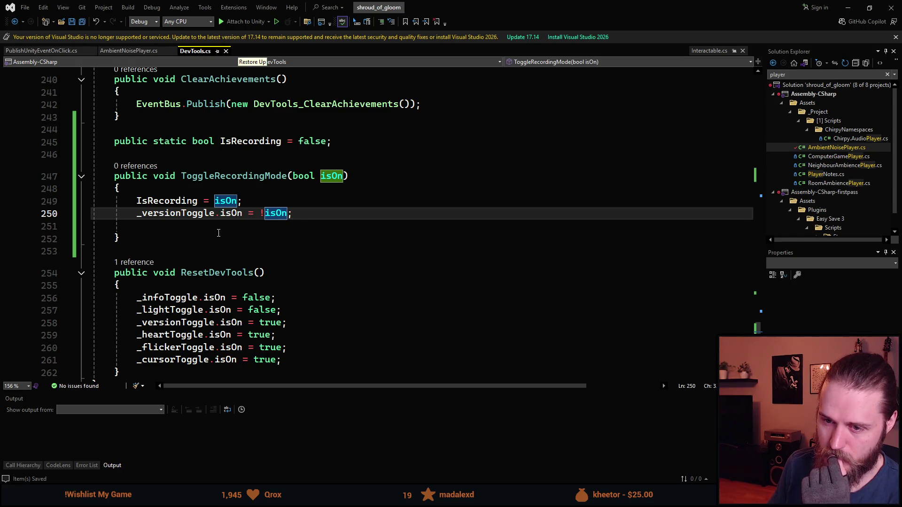
- Add _heartToggle.isOn = !isOn; on the line below
{"action": "left_click", "coordinate": [217, 232]}
{"action": "type", "text": "_h"}
{"action": "key", "text": "Tab"}
{"action": "type", "text": ".is"}
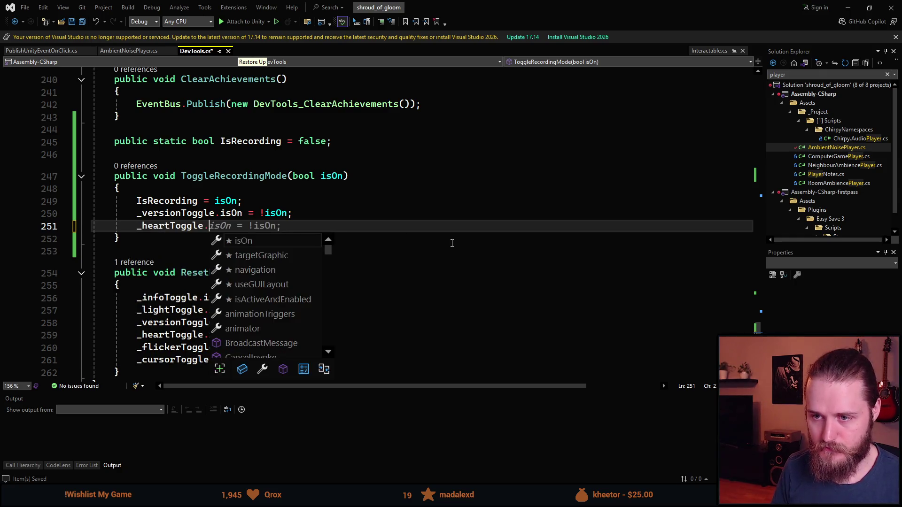
{"action": "key", "text": "Tab"}
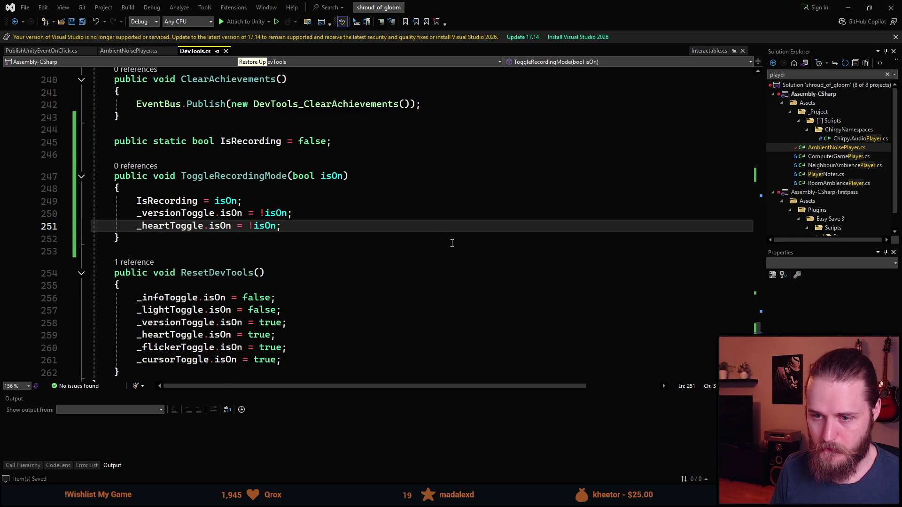
{"action": "scroll", "coordinate": [222, 265], "scroll_direction": "down", "scroll_amount": 1}
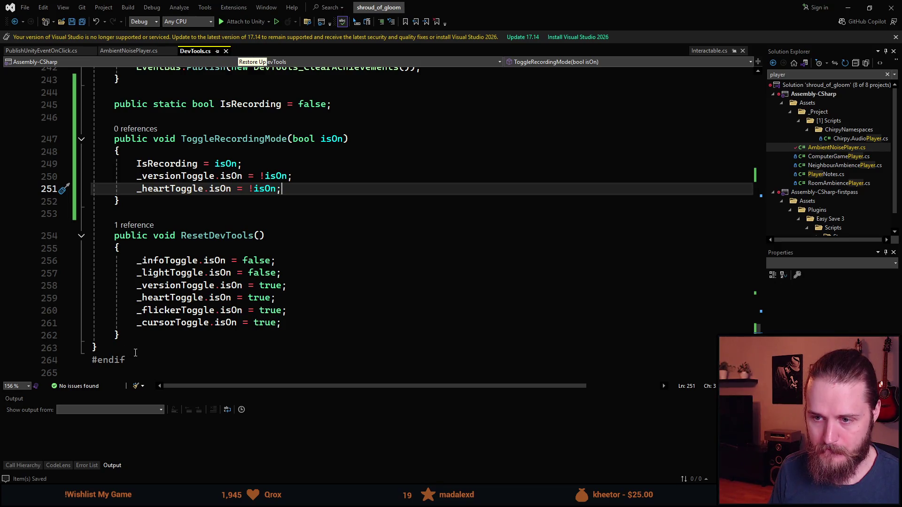
- Search the Solution Explorer for 'spoilerman' in place of the old player search
{"action": "double_click", "coordinate": [167, 311]}
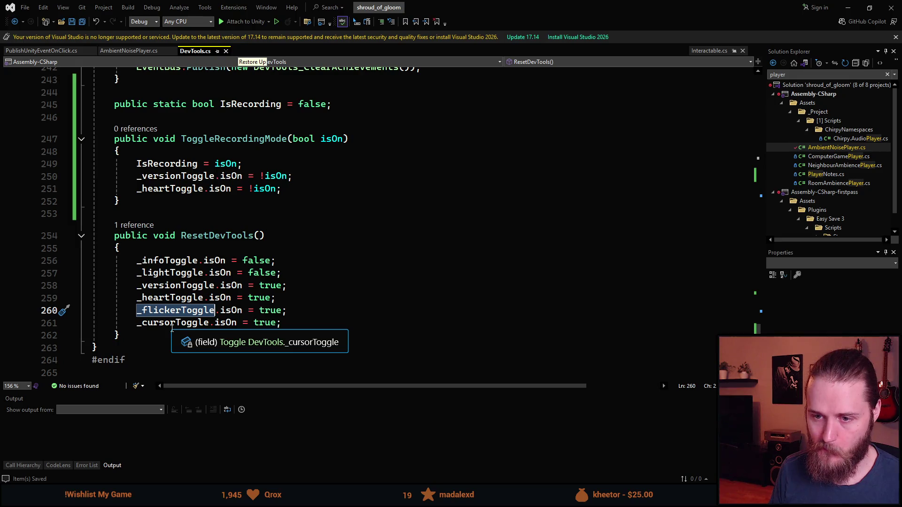
{"action": "scroll", "coordinate": [172, 329], "scroll_direction": "up", "scroll_amount": 2}
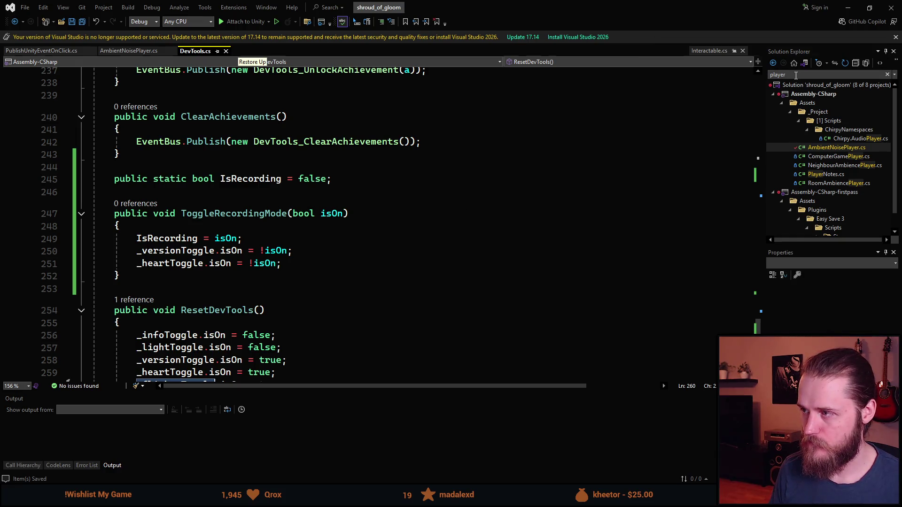
{"action": "double_click", "coordinate": [796, 75]}
{"action": "type", "text": "spoikle"}
{"action": "key", "text": "BackSpace"}
{"action": "key", "text": "BackSpace"}
{"action": "key", "text": "BackSpace"}
{"action": "type", "text": "lerman"}
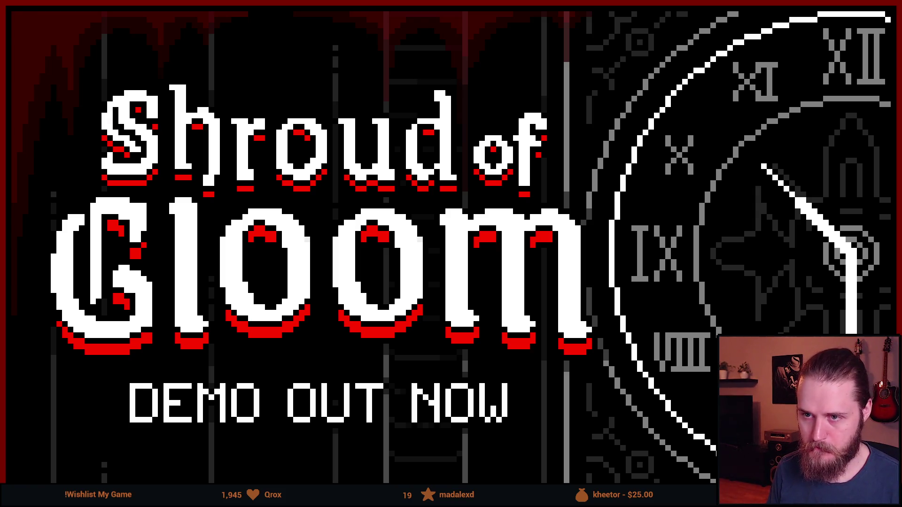
- Scroll down through SpoilerManager.cs to the end of its Start method
{"action": "scroll", "coordinate": [283, 252], "scroll_direction": "down", "scroll_amount": 2}
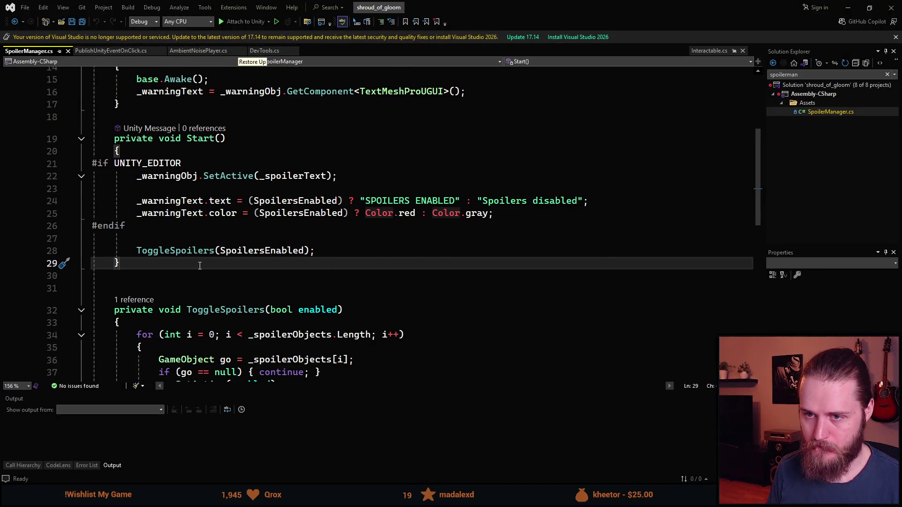
- Add an empty #if UNITY_EDITOR … #endif block after the Start method
{"action": "key", "text": "Up"}
{"action": "key", "text": "Up"}
{"action": "key", "text": "Up"}
{"action": "key", "text": "Down"}
{"action": "key", "text": "Down"}
{"action": "key", "text": "Down"}
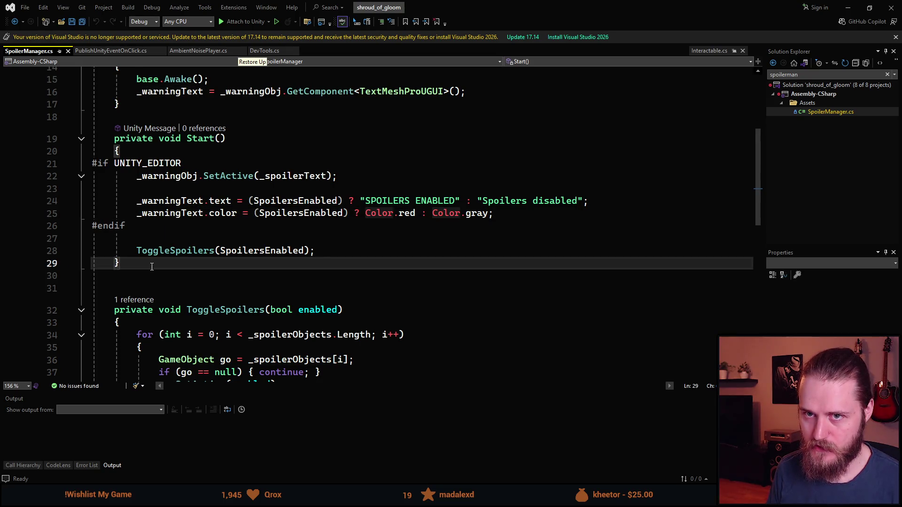
{"action": "scroll", "coordinate": [175, 289], "scroll_direction": "up", "scroll_amount": 4}
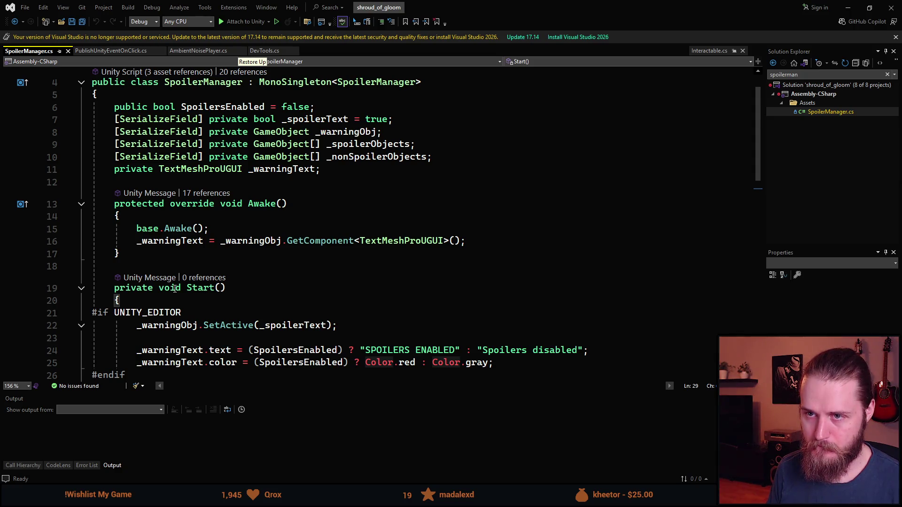
{"action": "scroll", "coordinate": [174, 288], "scroll_direction": "down", "scroll_amount": 3}
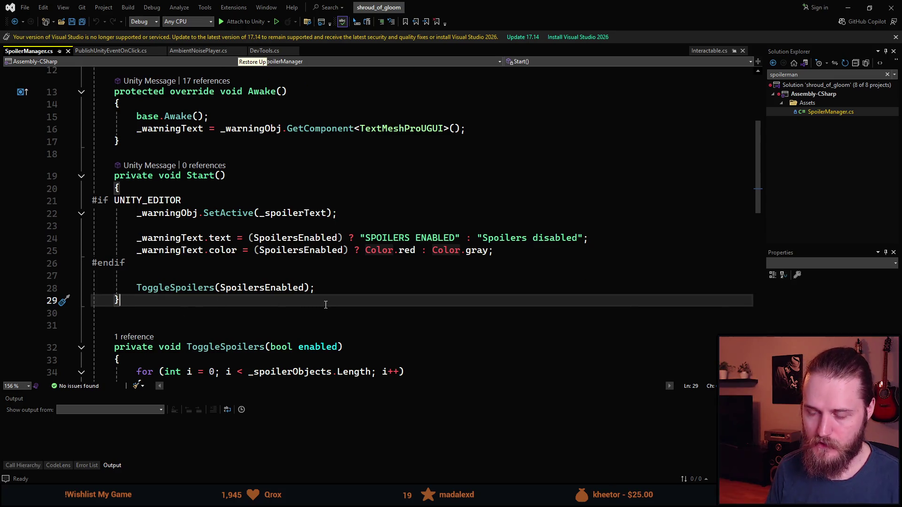
{"action": "key", "text": "Return"}
{"action": "key", "text": "Return"}
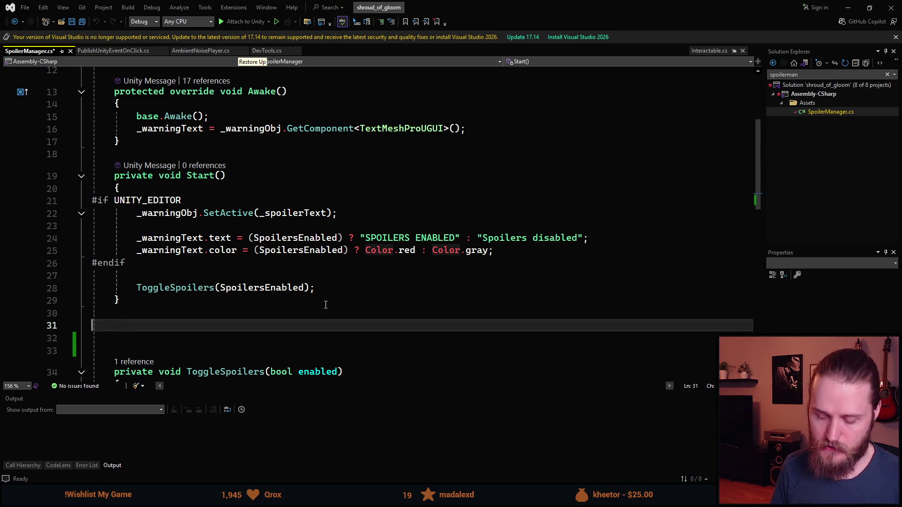
{"action": "type", "text": "#if UNITYE"}
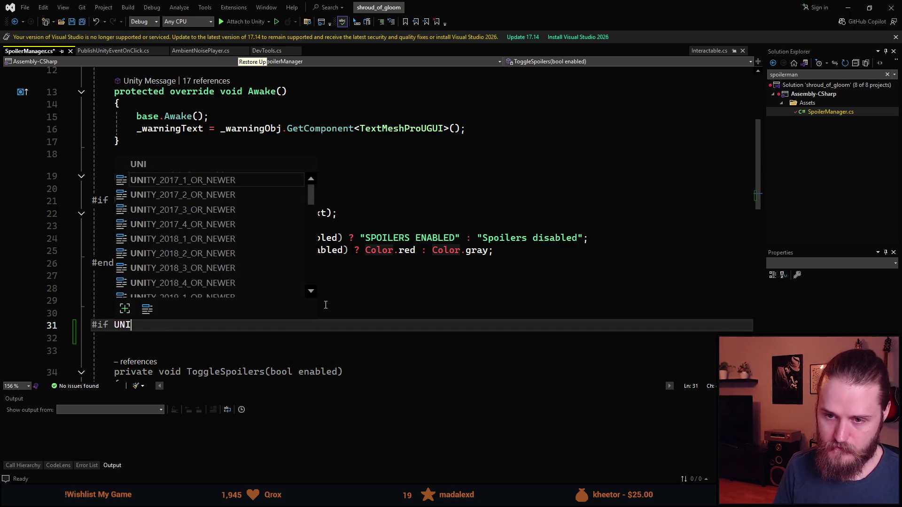
{"action": "key", "text": "BackSpace"}
{"action": "type", "text": "_EDI"}
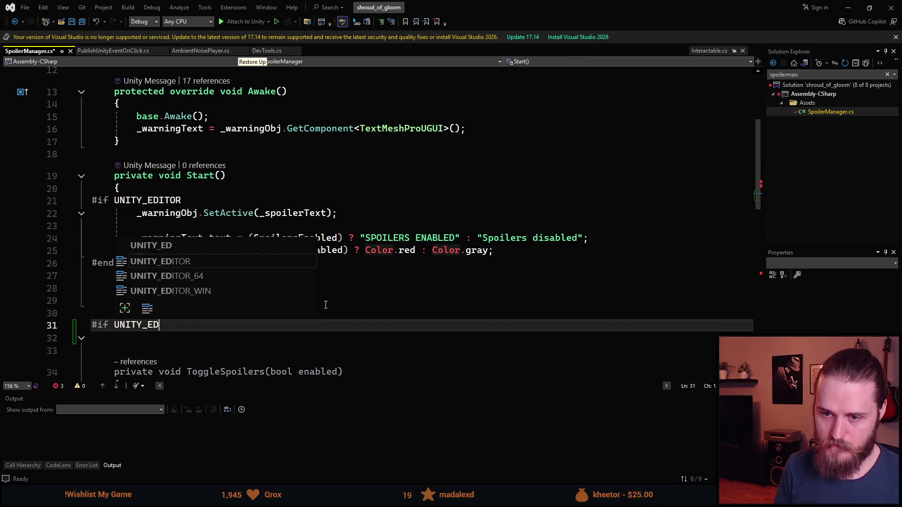
{"action": "key", "text": "Tab"}
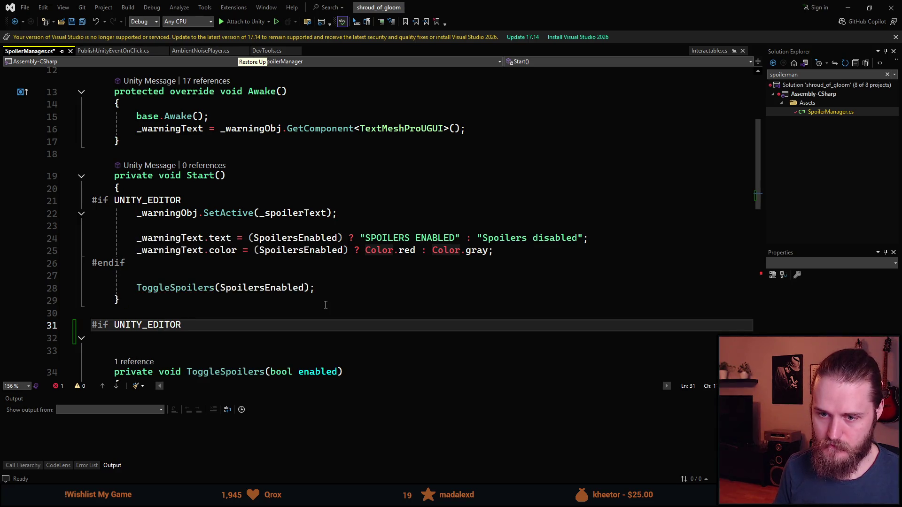
{"action": "key", "text": "Return"}
{"action": "key", "text": "Return"}
{"action": "type", "text": "#endif"}
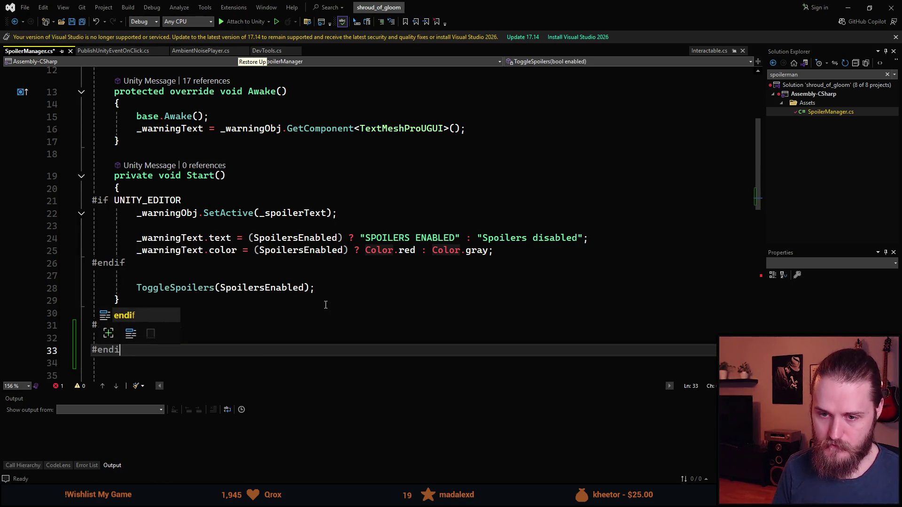
{"action": "key", "text": "Up"}
{"action": "key", "text": "Return"}
{"action": "key", "text": "Up"}
{"action": "key", "text": "BackSpace"}
{"action": "key", "text": "Down"}
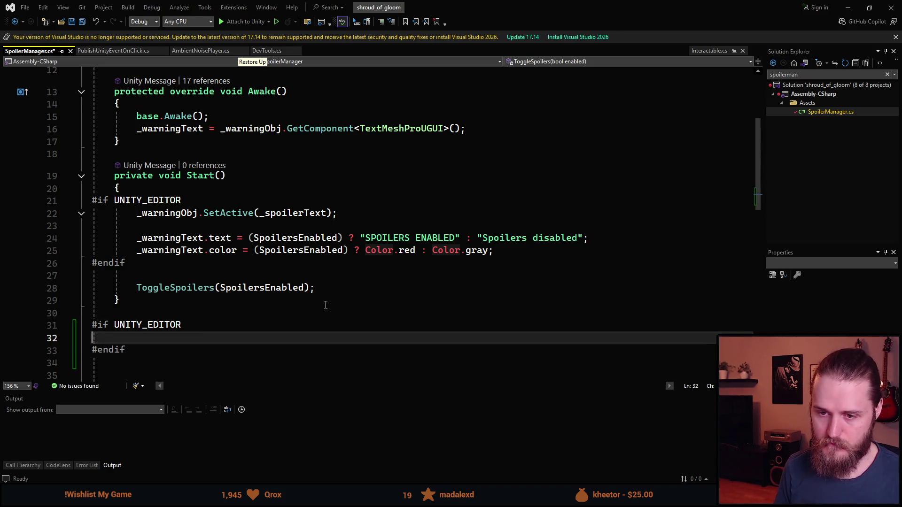
- Declare public void EnableWarning(bool enable) inside the editor-only block
{"action": "type", "text": "private"}
{"action": "key", "text": "ctrl+BackSpace"}
{"action": "type", "text": "o"}
{"action": "key", "text": "BackSpace"}
{"action": "type", "text": "publf"}
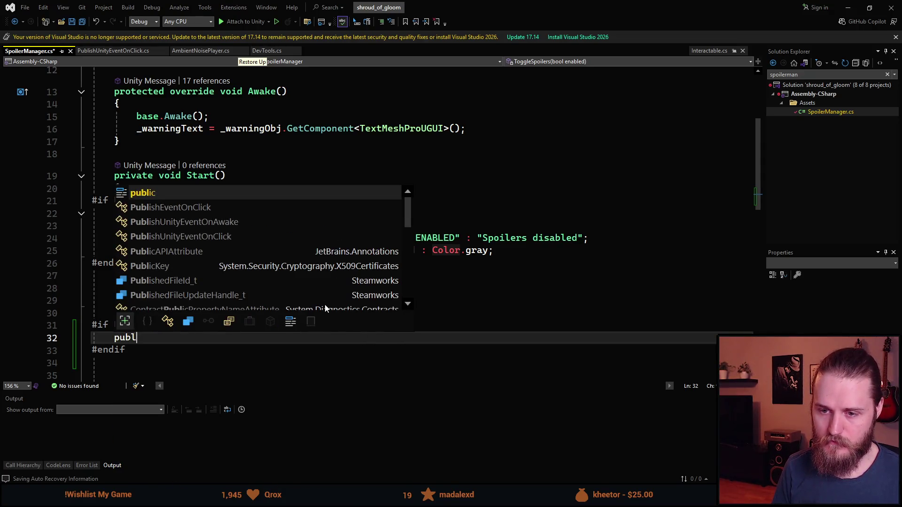
{"action": "key", "text": "BackSpace"}
{"action": "type", "text": "ic vb"}
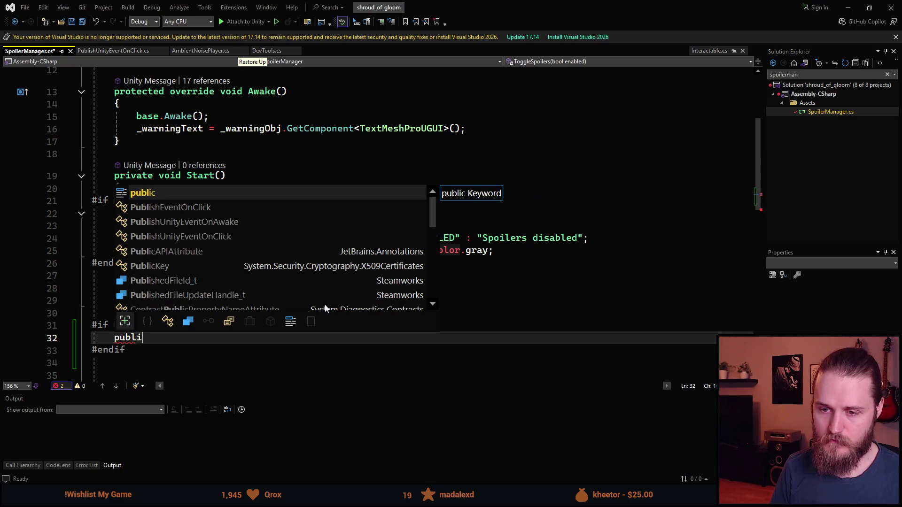
{"action": "key", "text": "BackSpace"}
{"action": "type", "text": "oi"}
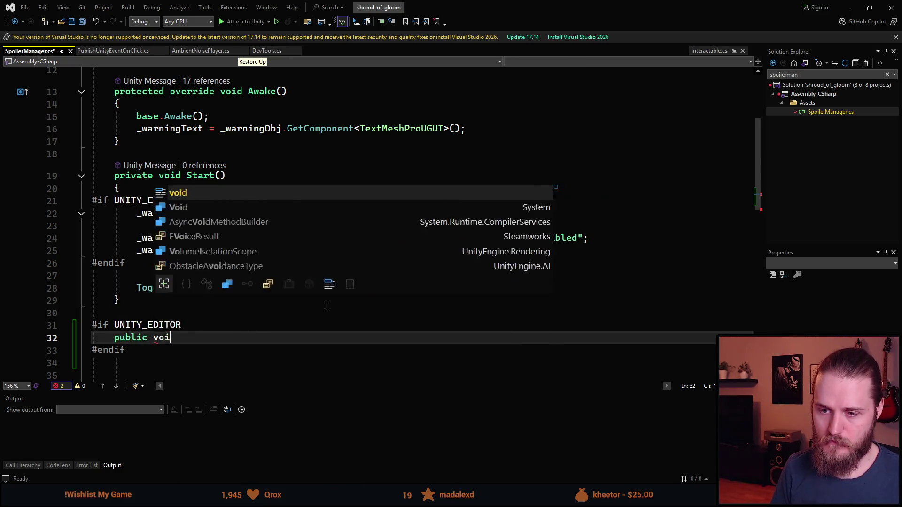
{"action": "type", "text": "d"}
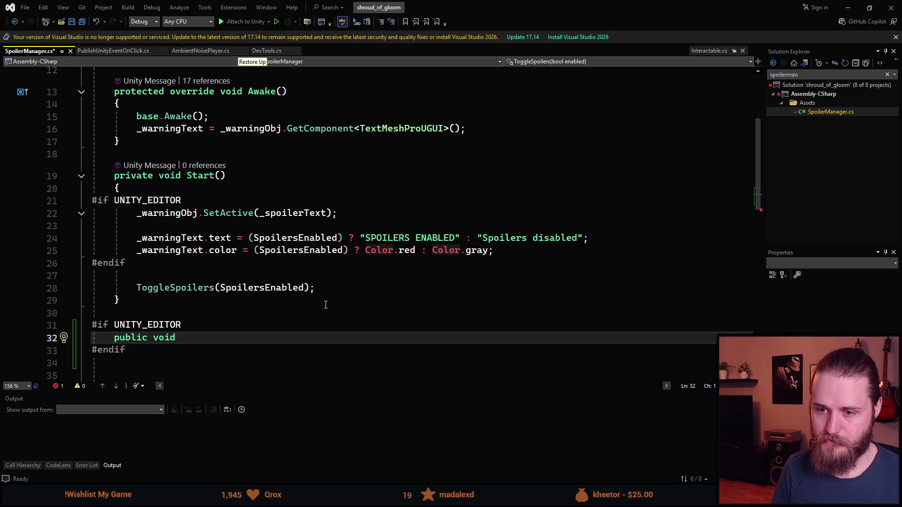
{"action": "type", "text": " Enable"}
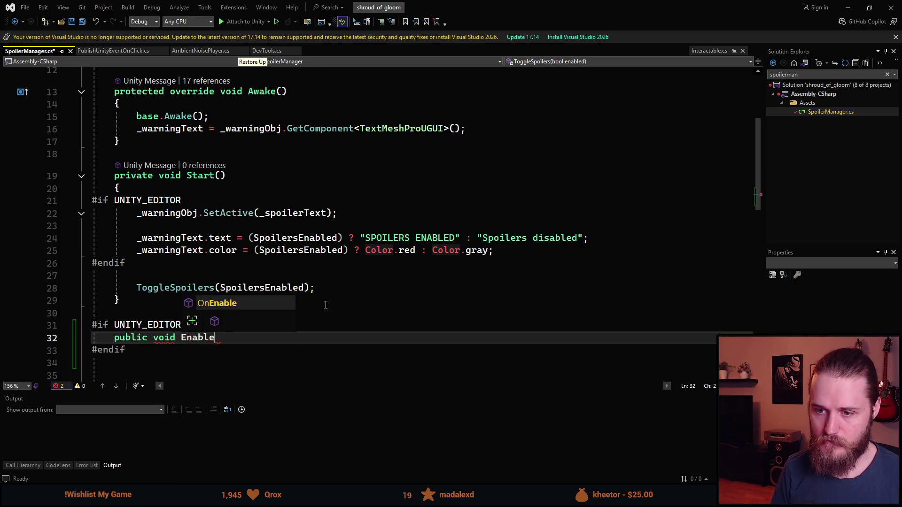
{"action": "type", "text": "Warning"}
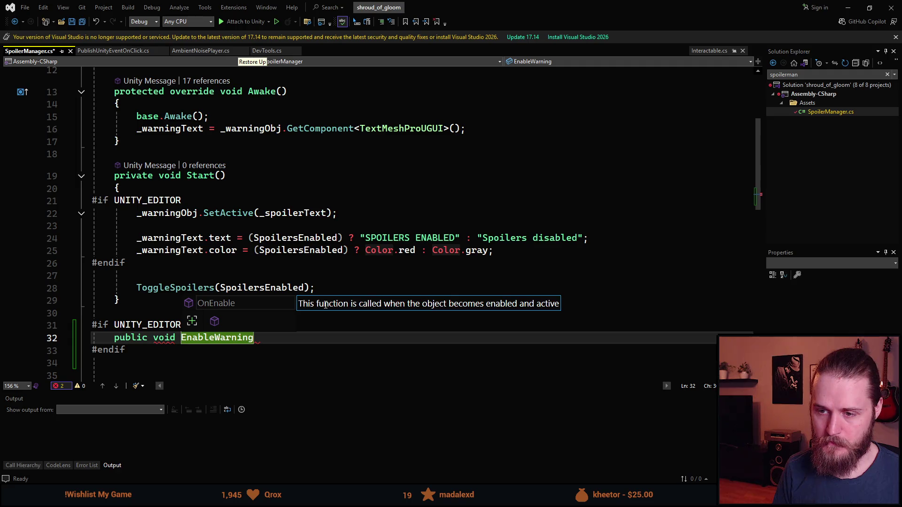
{"action": "type", "text": "(bool enable)"}
{"action": "key", "text": "Return"}
{"action": "type", "text": "{"}
{"action": "key", "text": "Return"}
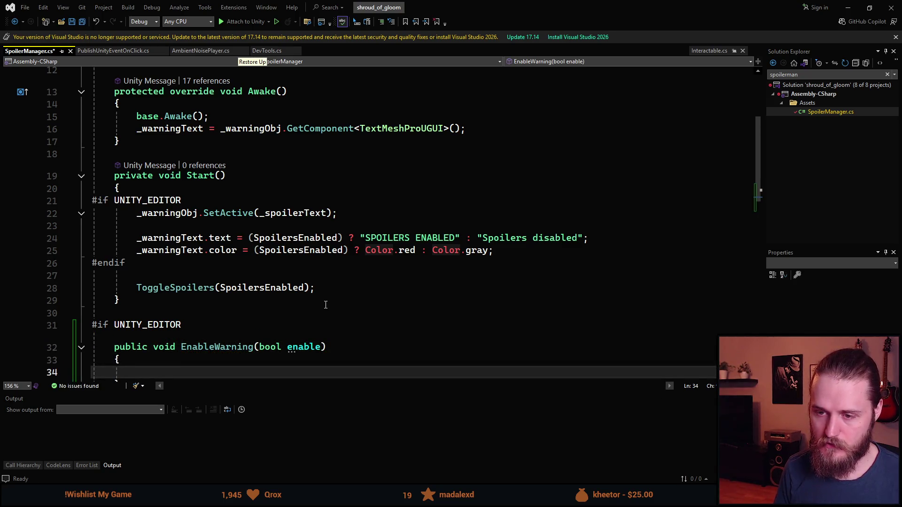
{"action": "scroll", "coordinate": [329, 306], "scroll_direction": "down", "scroll_amount": 1}
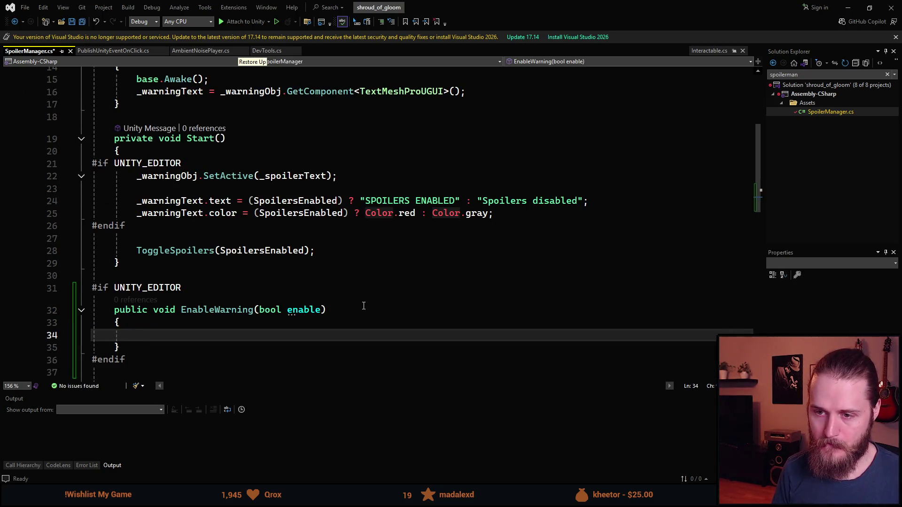
- Give EnableWarning the body _warningObj.SetActive(enable); and save SpoilerManager.cs
{"action": "type", "text": "_war"}
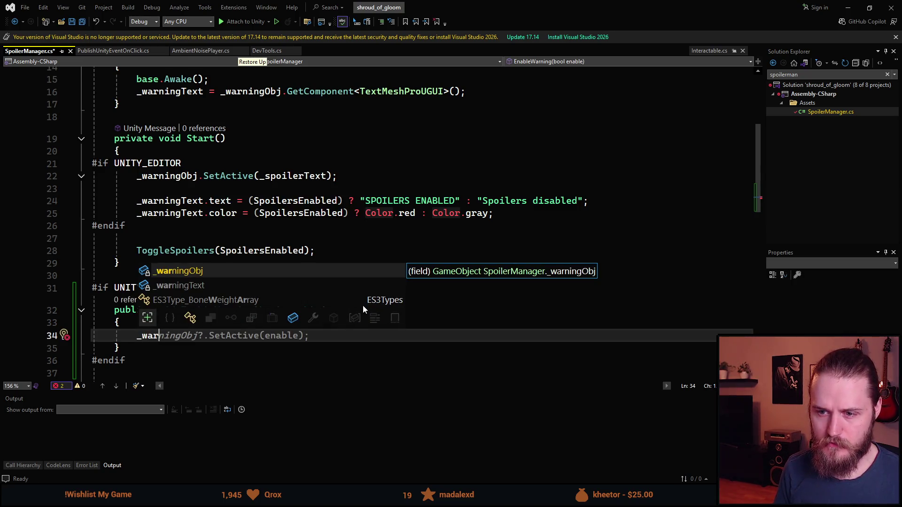
{"action": "key", "text": "Tab"}
{"action": "key", "text": "Tab"}
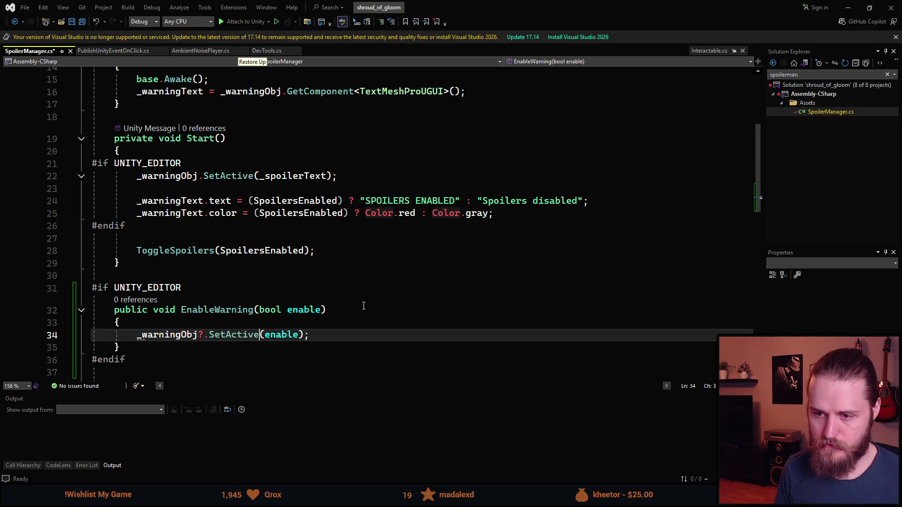
{"action": "key", "text": "ctrl+Left"}
{"action": "key", "text": "Left"}
{"action": "key", "text": "BackSpace"}
{"action": "key", "text": "ctrl+s"}
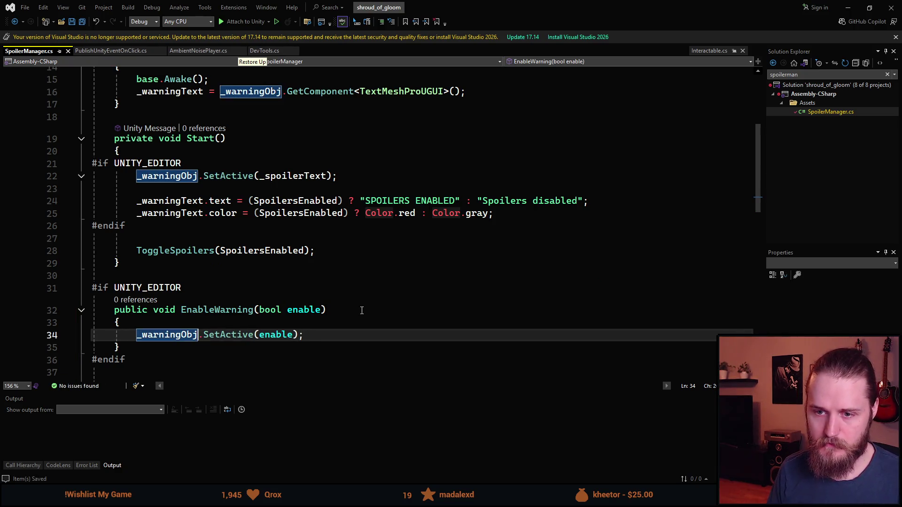
- In DevTools.cs, start a SpoilerManager.Instance line after the _heartToggle assignment
{"action": "left_click", "coordinate": [265, 50]}
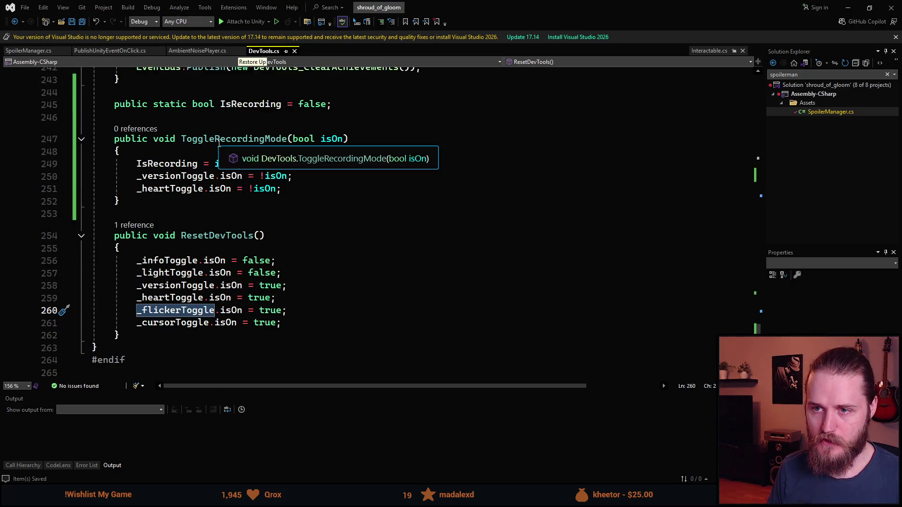
{"action": "left_click", "coordinate": [343, 188]}
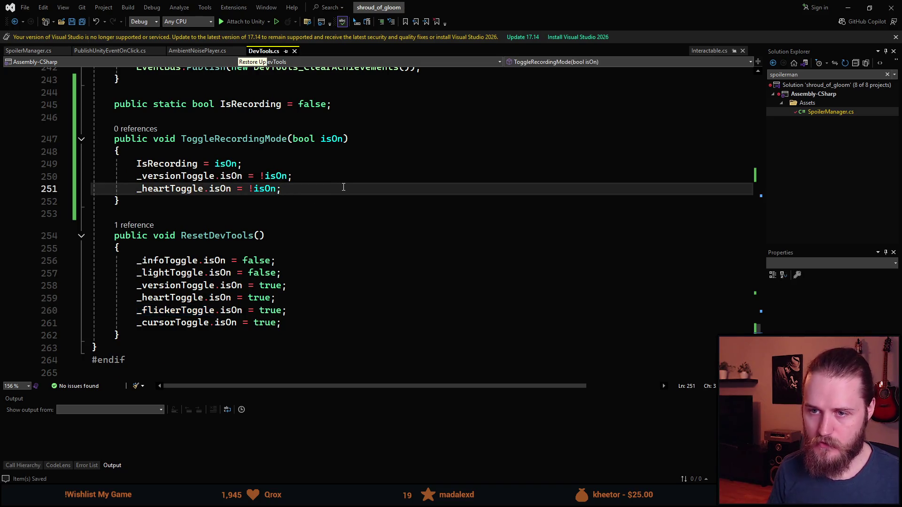
{"action": "key", "text": "Return"}
{"action": "type", "text": "_"}
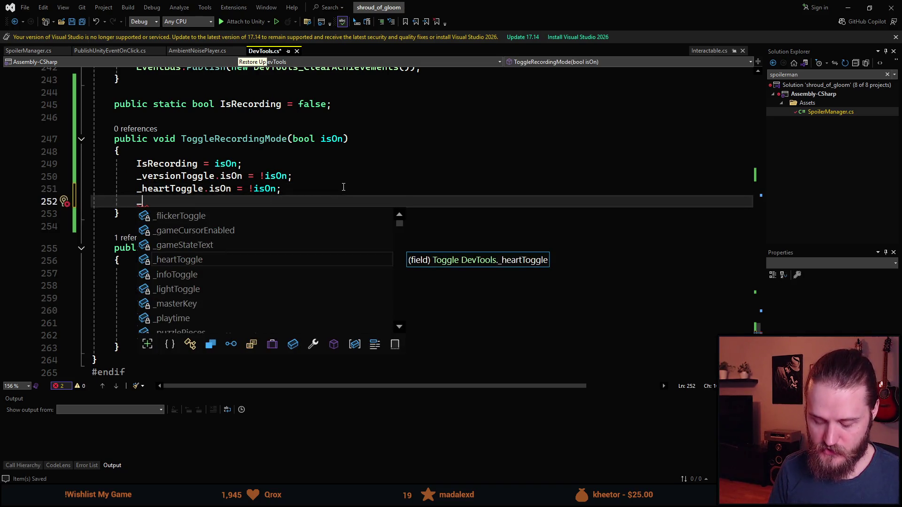
{"action": "type", "text": "h"}
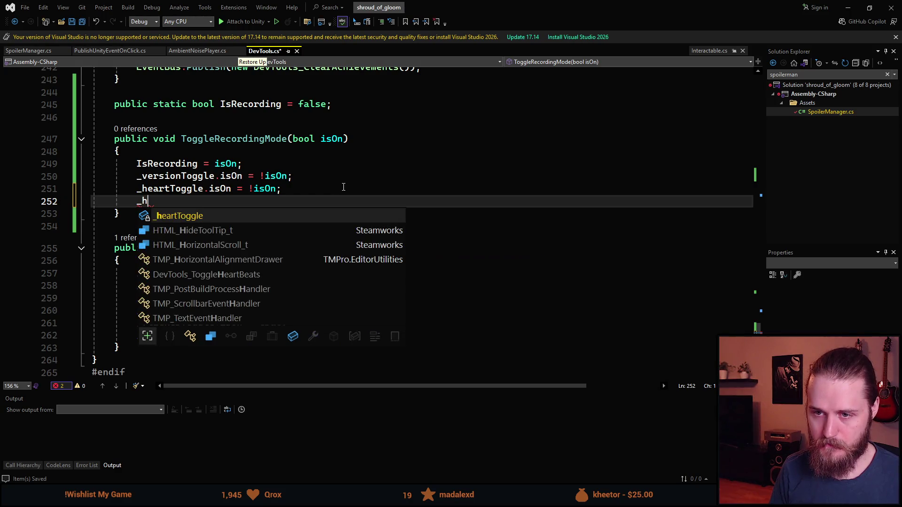
{"action": "key", "text": "BackSpace"}
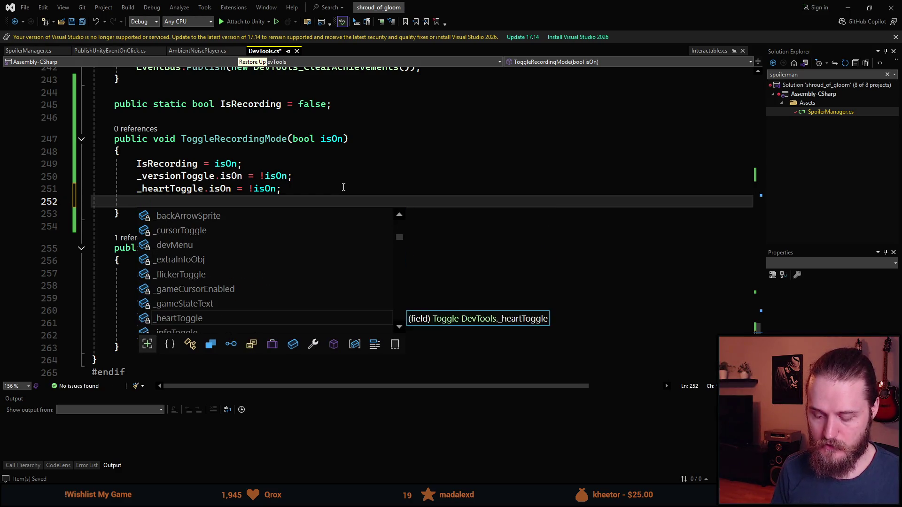
{"action": "type", "text": "Spoil"}
{"action": "key", "text": "Tab"}
{"action": "type", "text": "."}
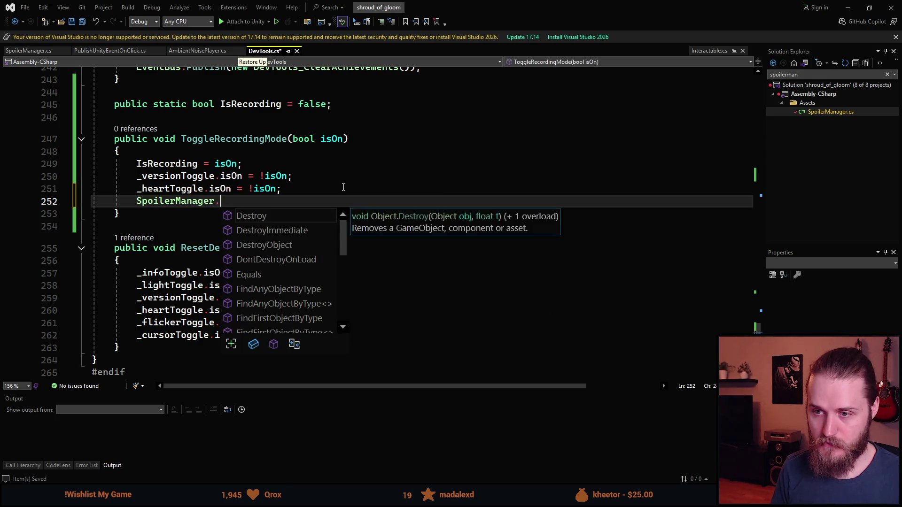
{"action": "type", "text": "Inst"}
{"action": "key", "text": "Tab"}
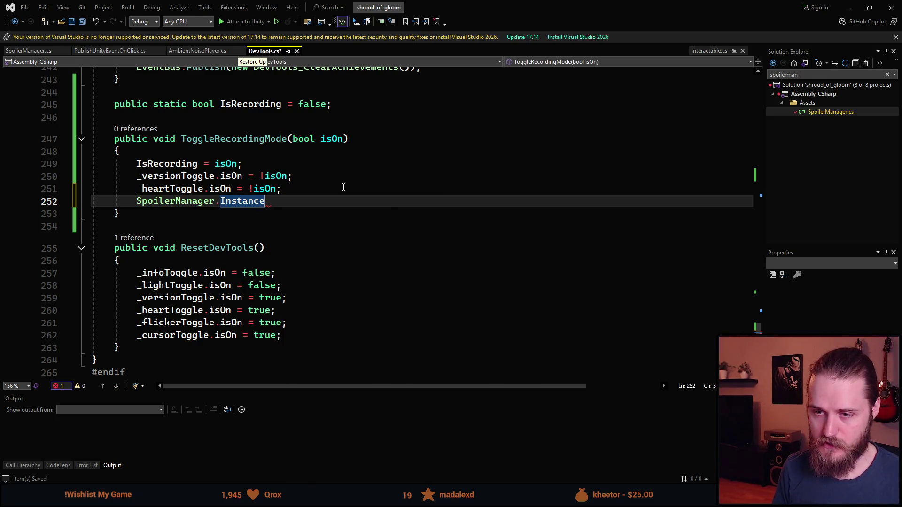
- Complete the call as SpoilerManager.Instance.EnableWarning(false); and save DevTools.cs
{"action": "type", "text": ".Tog"}
{"action": "key", "text": "BackSpace"}
{"action": "key", "text": "BackSpace"}
{"action": "key", "text": "BackSpace"}
{"action": "type", "text": ".Em"}
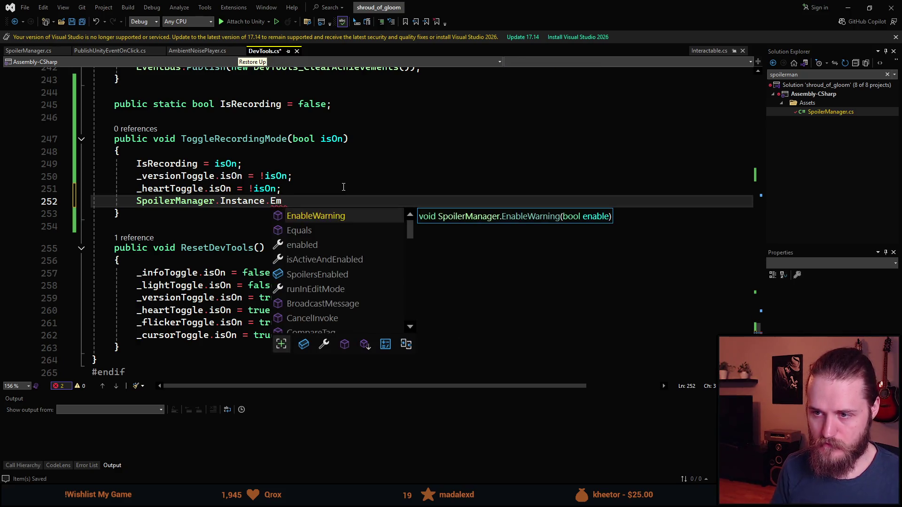
{"action": "key", "text": "Tab"}
{"action": "type", "text": "(false);"}
{"action": "key", "text": "Tab"}
{"action": "type", "text": ";"}
{"action": "key", "text": "ctrl+s"}
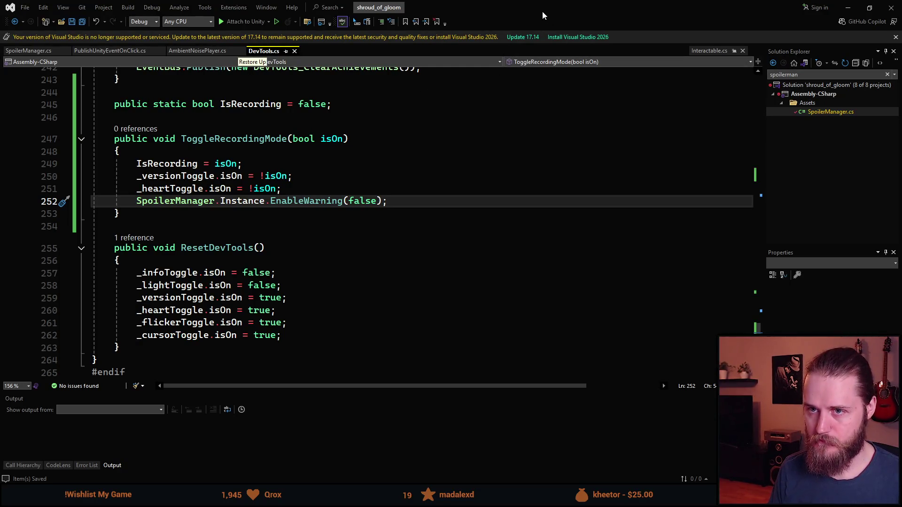
{"action": "key", "text": "alt+Tab"}
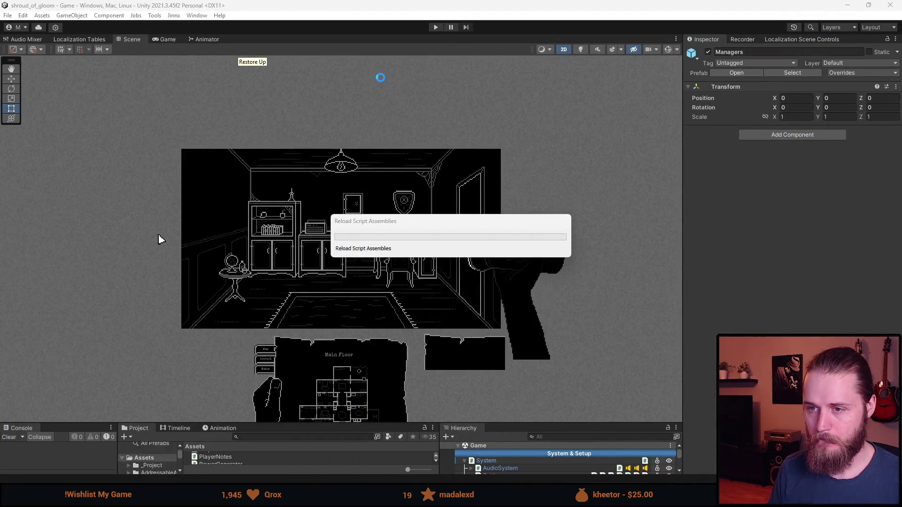
- Enter play mode and turn on Enable Recording Mode in the F1 dev tools panel
{"action": "left_click", "coordinate": [436, 27]}
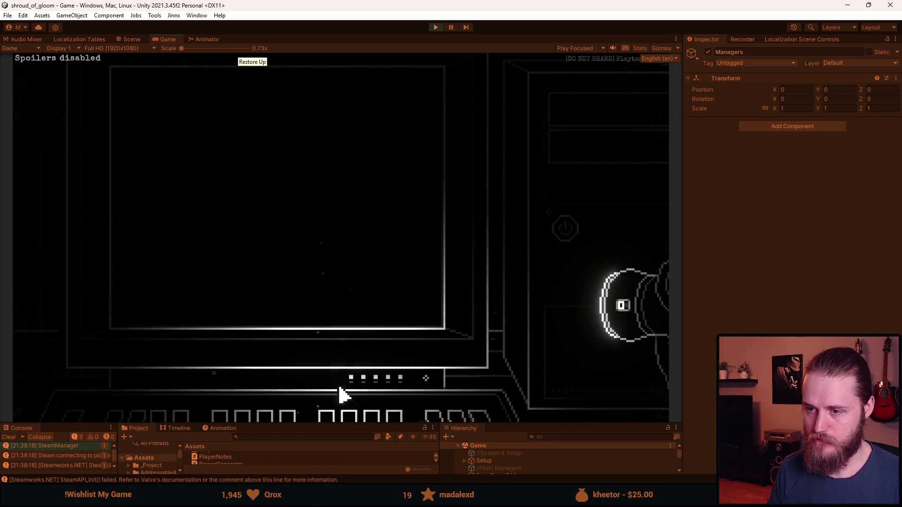
{"action": "key", "text": "F1"}
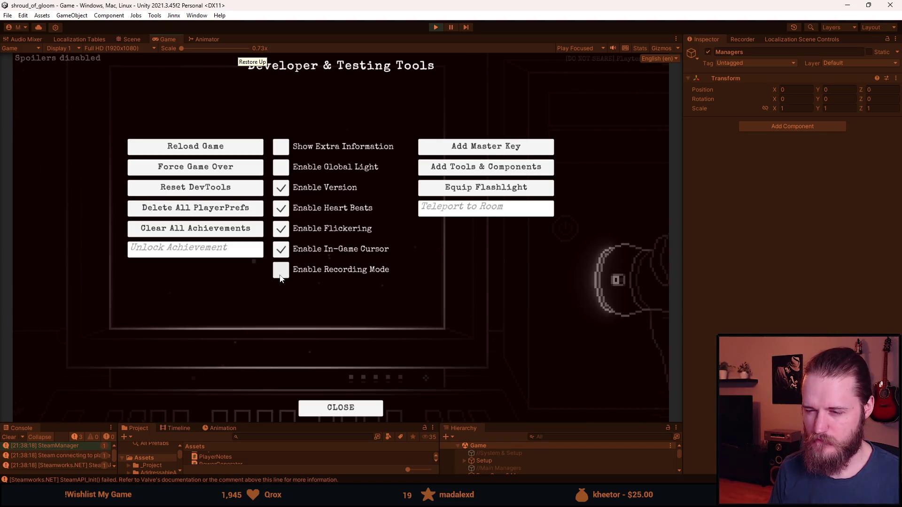
{"action": "left_click", "coordinate": [280, 277]}
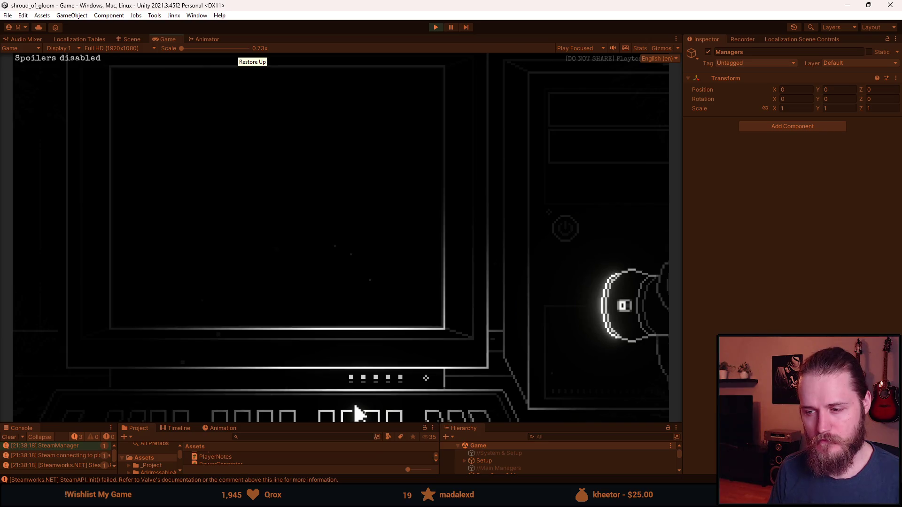
{"action": "key", "text": "F1"}
{"action": "left_click", "coordinate": [284, 270]}
- Check the monitor and keypad close-ups, then stop play mode
{"action": "left_click", "coordinate": [388, 292]}
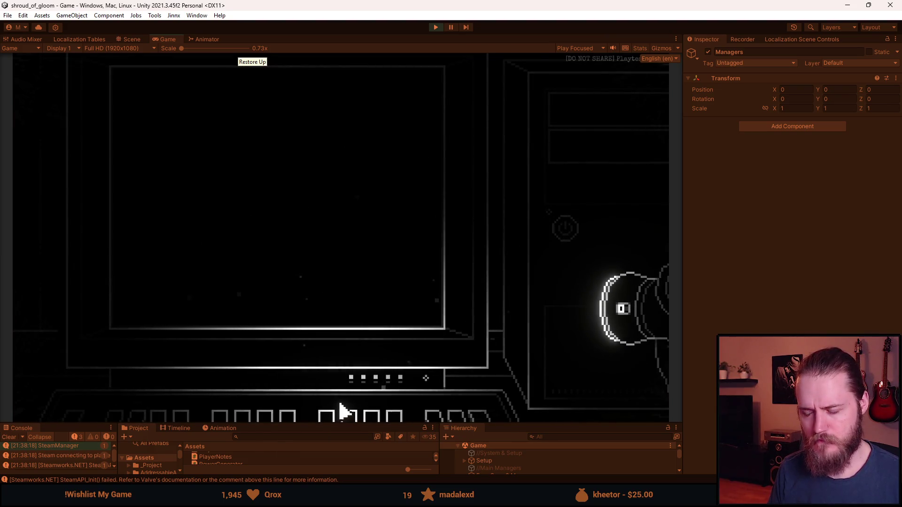
{"action": "left_click", "coordinate": [351, 203]}
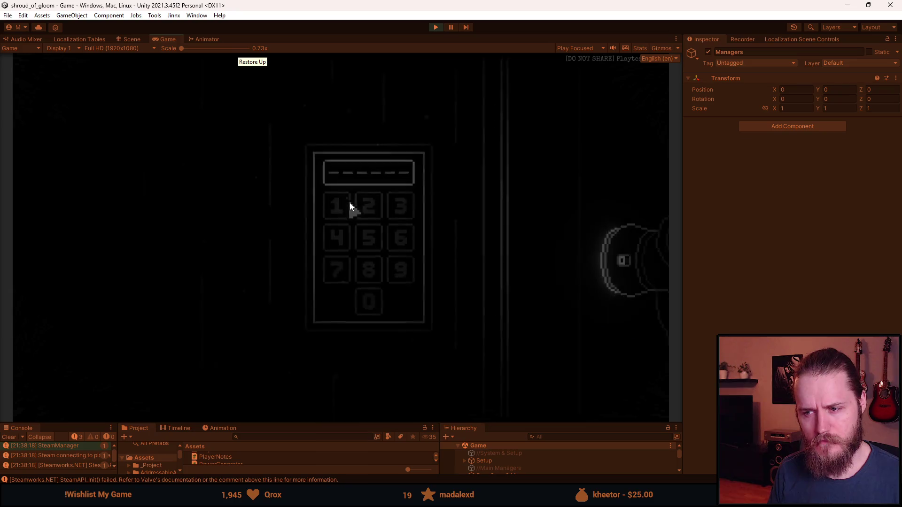
{"action": "left_click", "coordinate": [346, 381]}
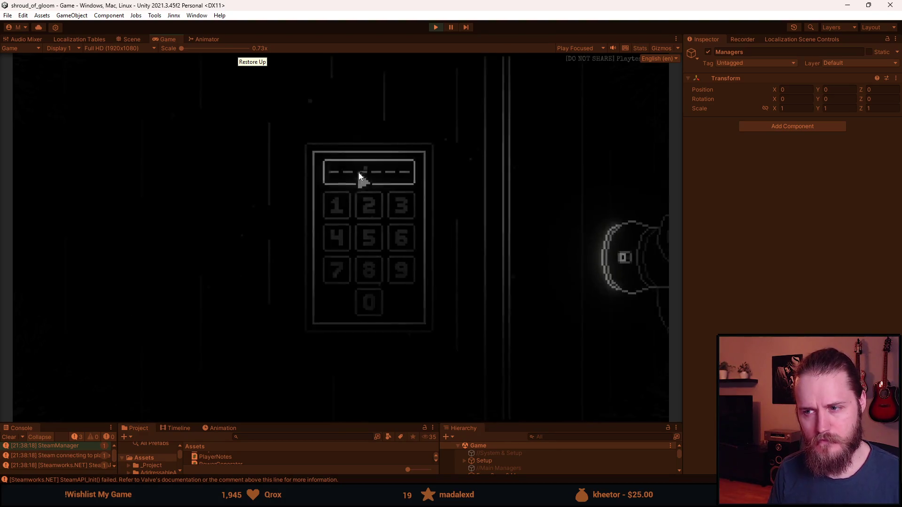
{"action": "left_click", "coordinate": [438, 26]}
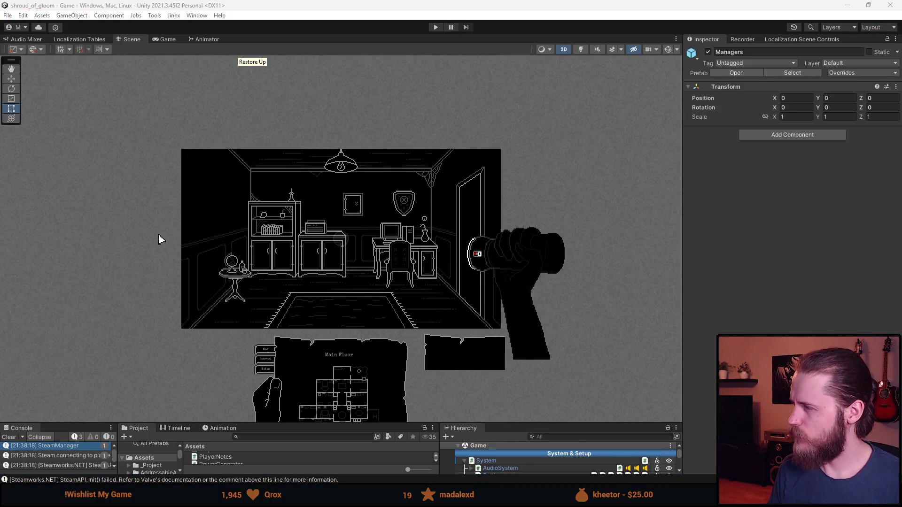
{"action": "key", "text": "alt+Tab"}
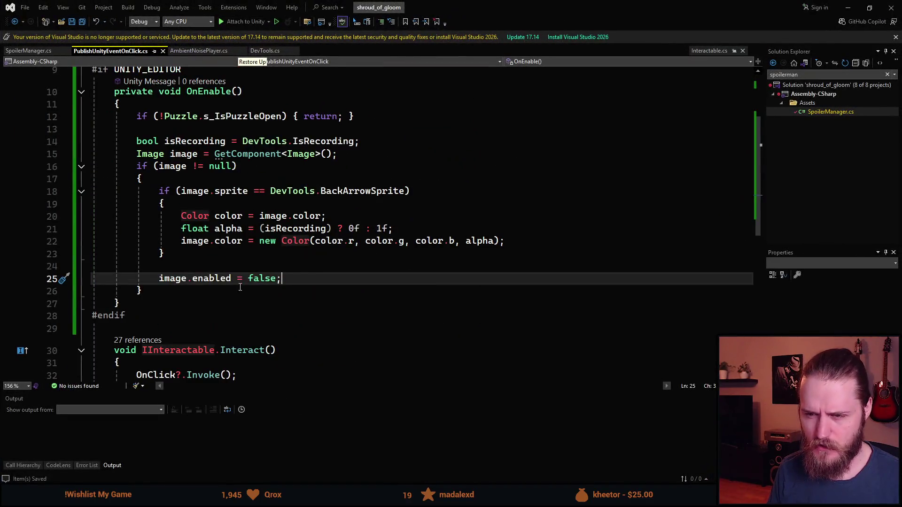
- Change line 25 to image.enabled = !isRecording; and save the script
{"action": "key", "text": "BackSpace"}
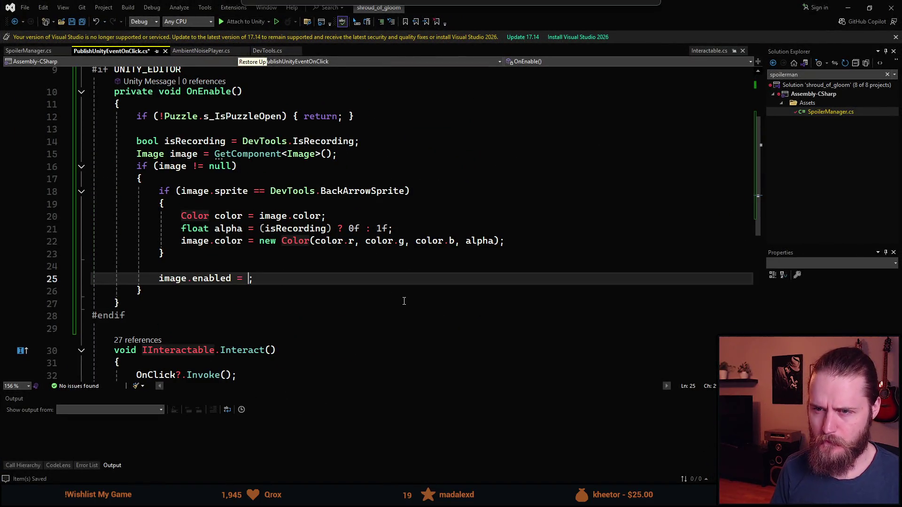
{"action": "type", "text": "!isRecording"}
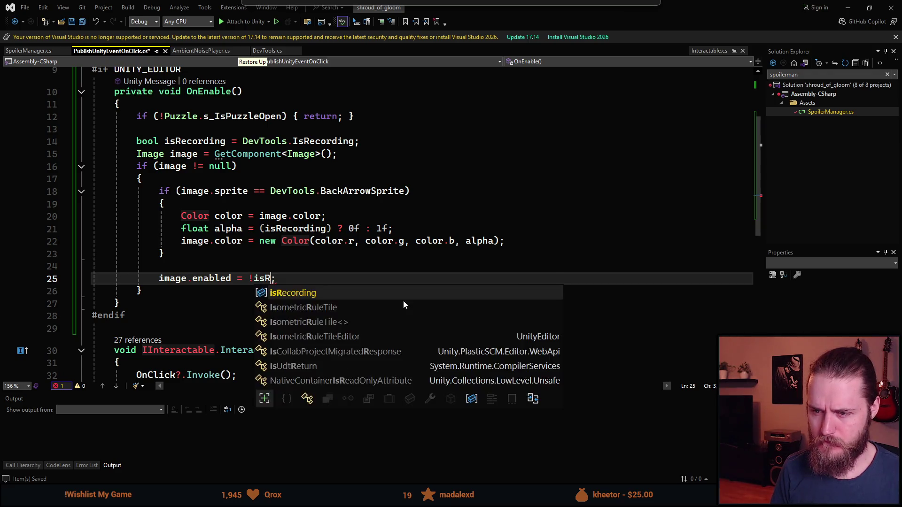
{"action": "key", "text": "ctrl+s"}
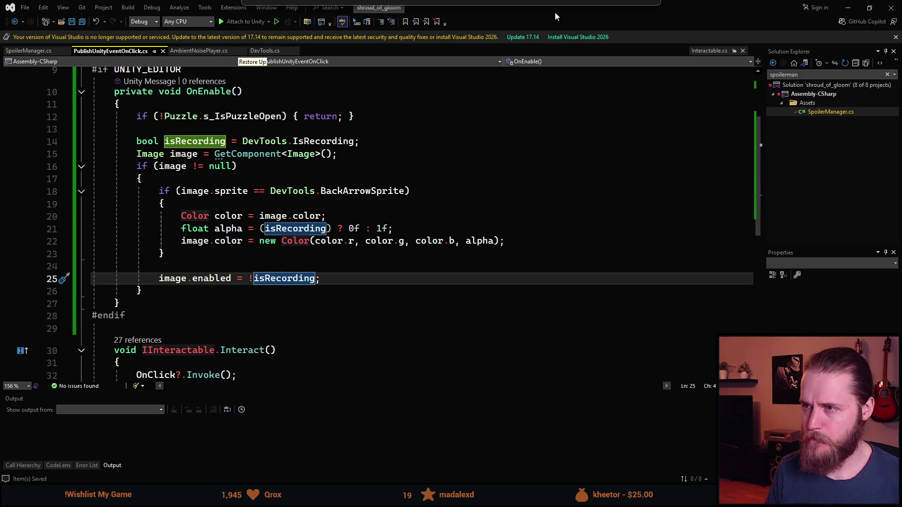
{"action": "key", "text": "alt+Tab"}
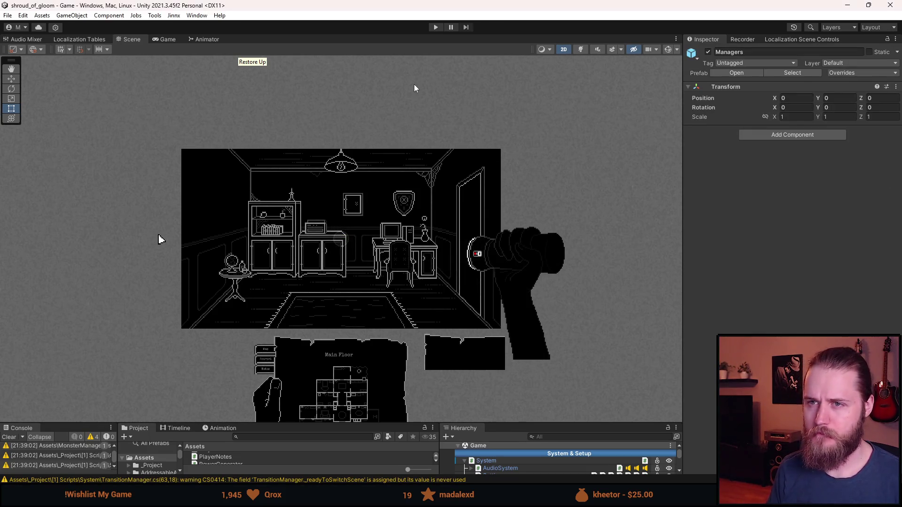
- Start Play mode, check the keypad and computer close-ups, then bring up Developer & Testing Tools with F1
{"action": "left_click", "coordinate": [436, 27]}
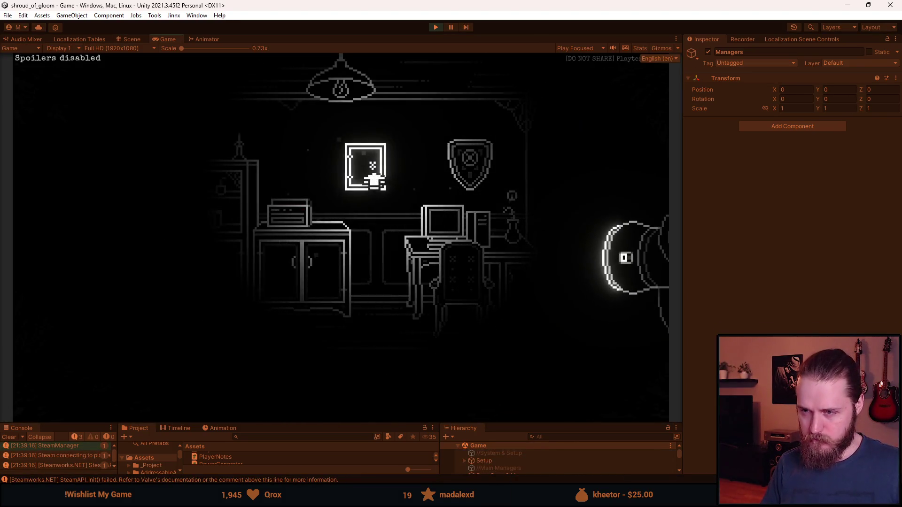
{"action": "left_click", "coordinate": [340, 405]}
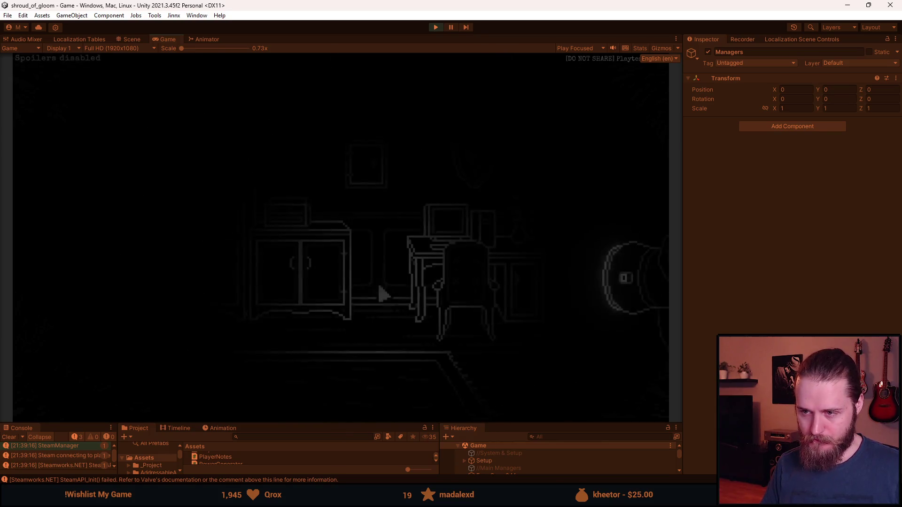
{"action": "left_click", "coordinate": [453, 245]}
{"action": "left_click", "coordinate": [344, 406]}
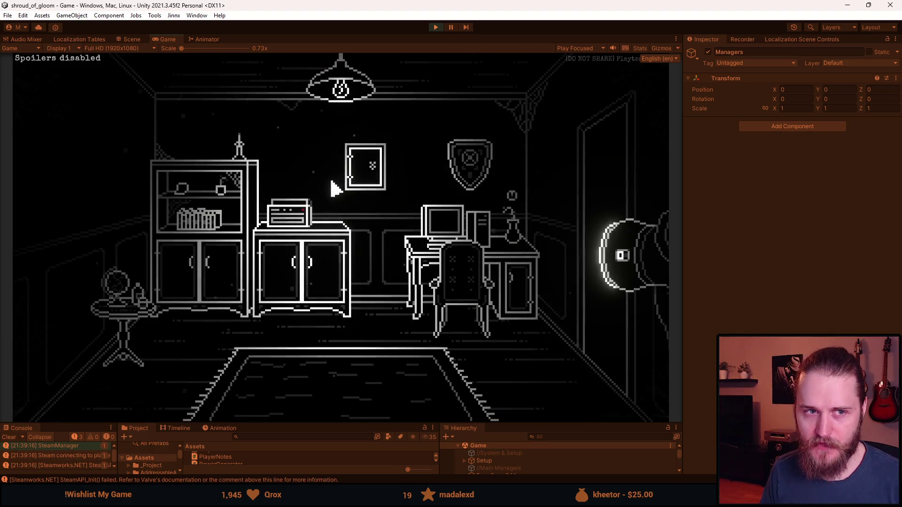
{"action": "key", "text": "F1"}
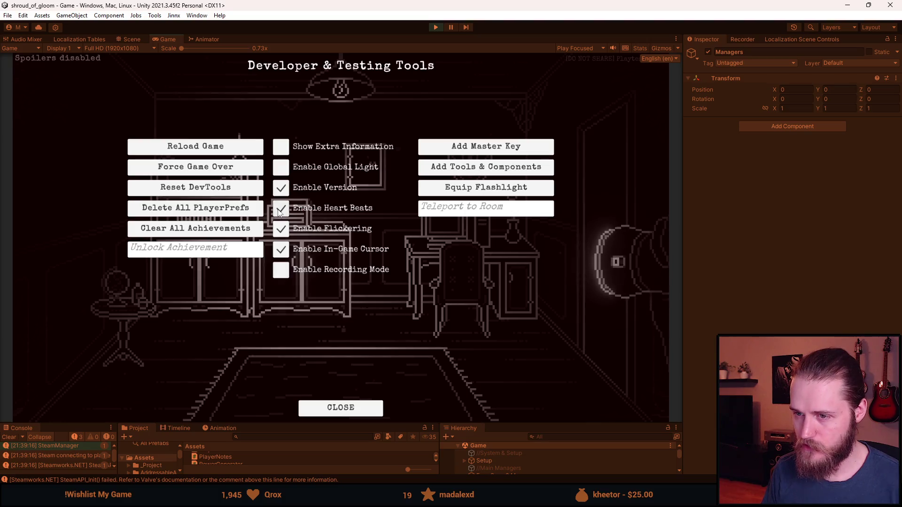
- Enable recording mode and test the wall picture, keypad and computer close-ups in the room
{"action": "left_click", "coordinate": [284, 273]}
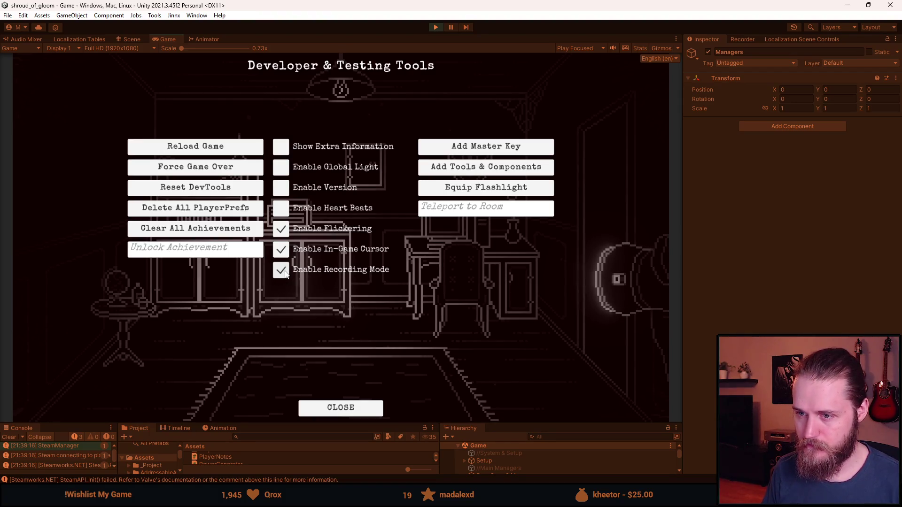
{"action": "key", "text": "Escape"}
{"action": "left_click", "coordinate": [358, 188]}
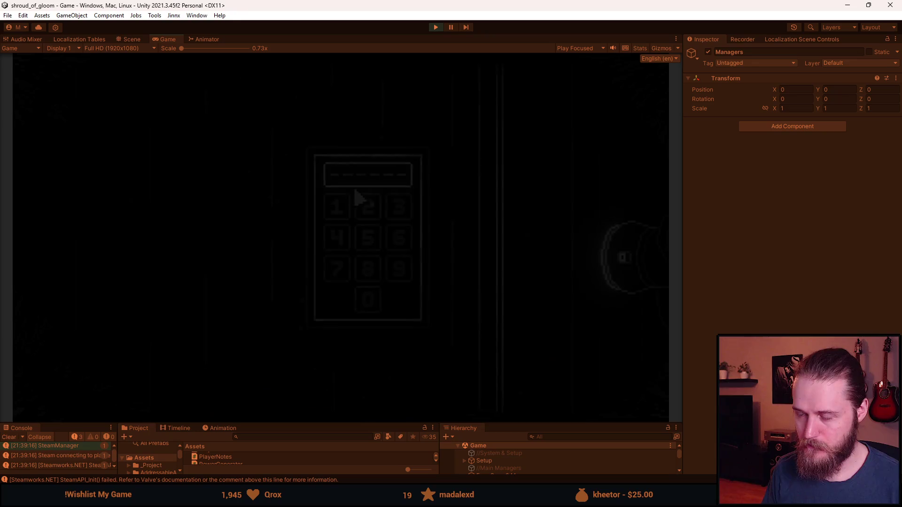
{"action": "left_click", "coordinate": [318, 307]}
{"action": "left_click", "coordinate": [450, 227]}
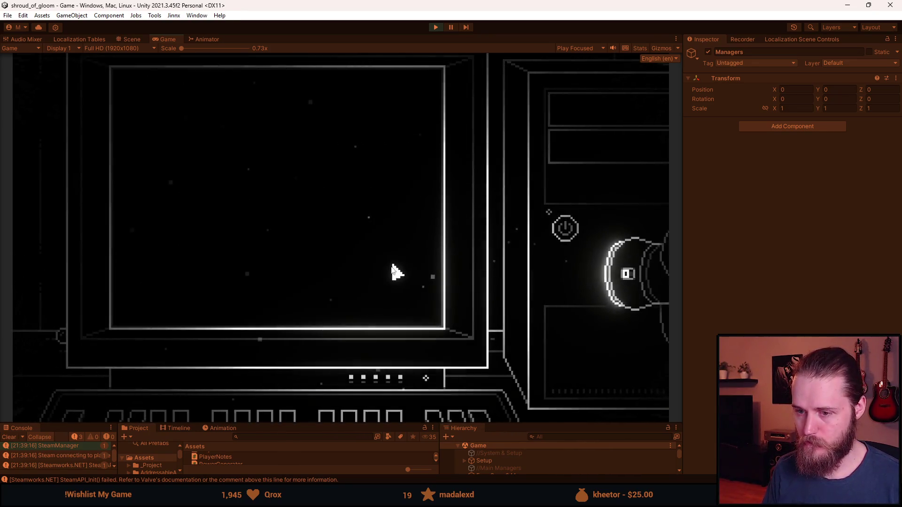
{"action": "left_click", "coordinate": [379, 272]}
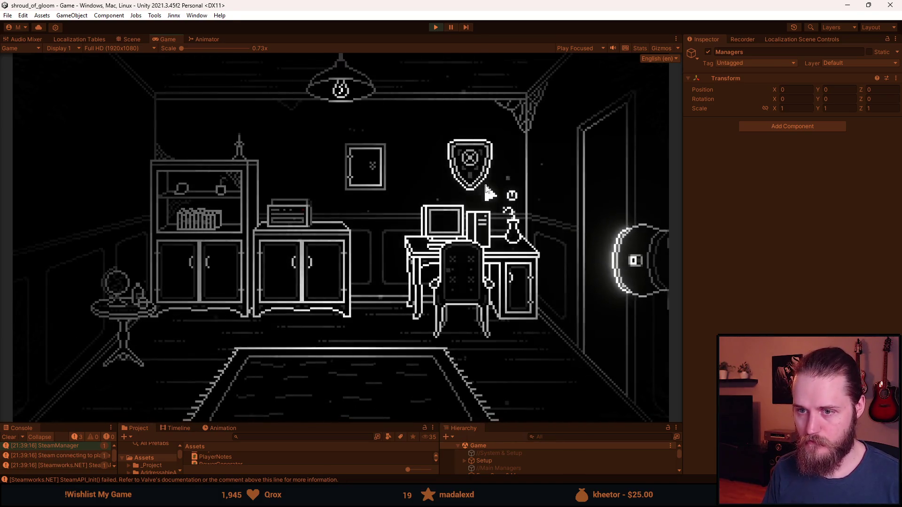
- Turn recording mode back off in the dev tools overlay and stop the game with Ctrl+P
{"action": "key", "text": "grave"}
{"action": "left_click", "coordinate": [280, 273]}
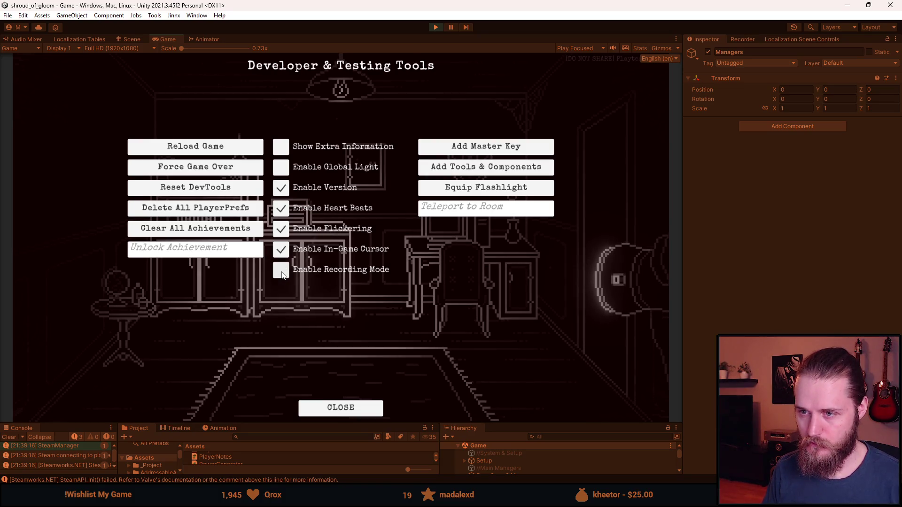
{"action": "key", "text": "grave"}
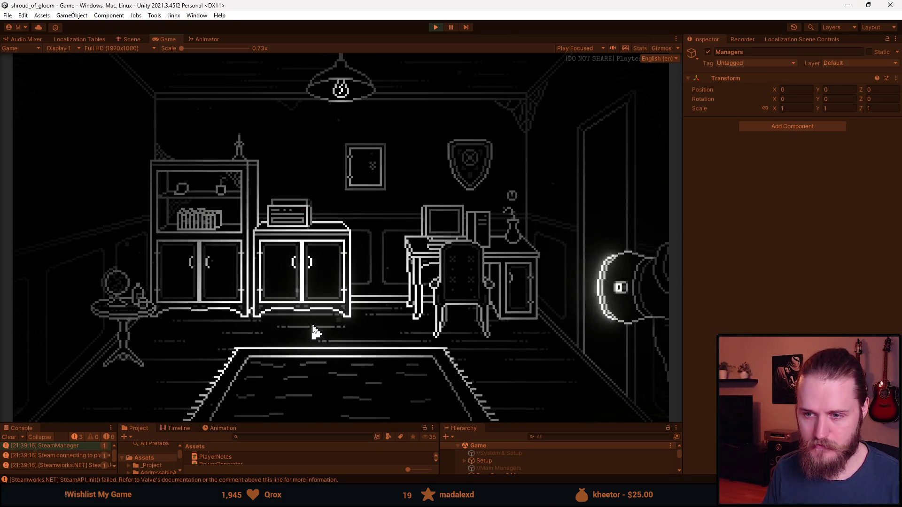
{"action": "key", "text": "grave"}
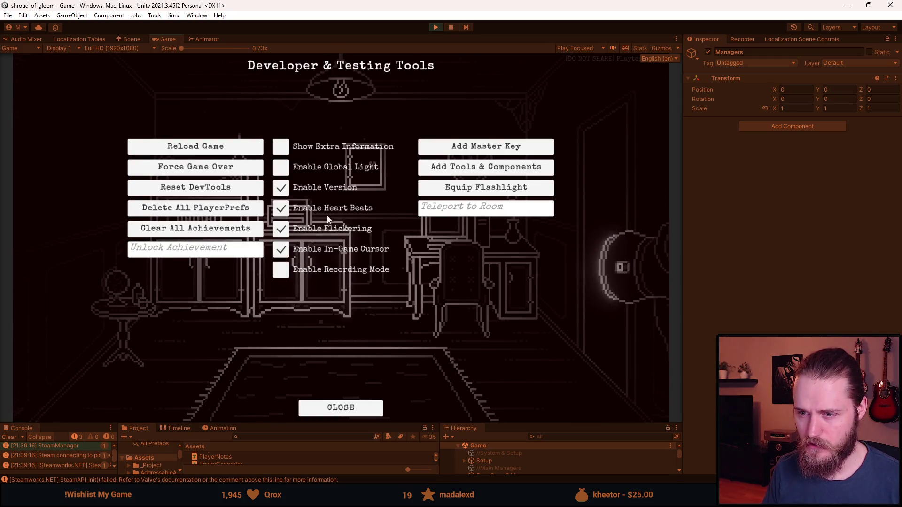
{"action": "key", "text": "alt+Tab"}
{"action": "key", "text": "Escape"}
{"action": "key", "text": "ctrl+p"}
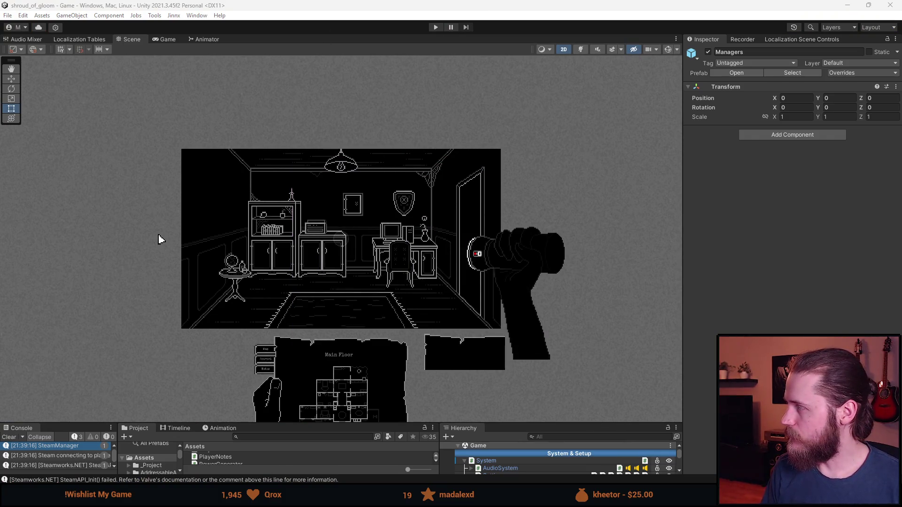
- Enlarge the lower panels, select DevTools in the Hierarchy and open its script in Visual Studio
{"action": "left_click_drag", "start_coordinate": [528, 424], "coordinate": [528, 326]}
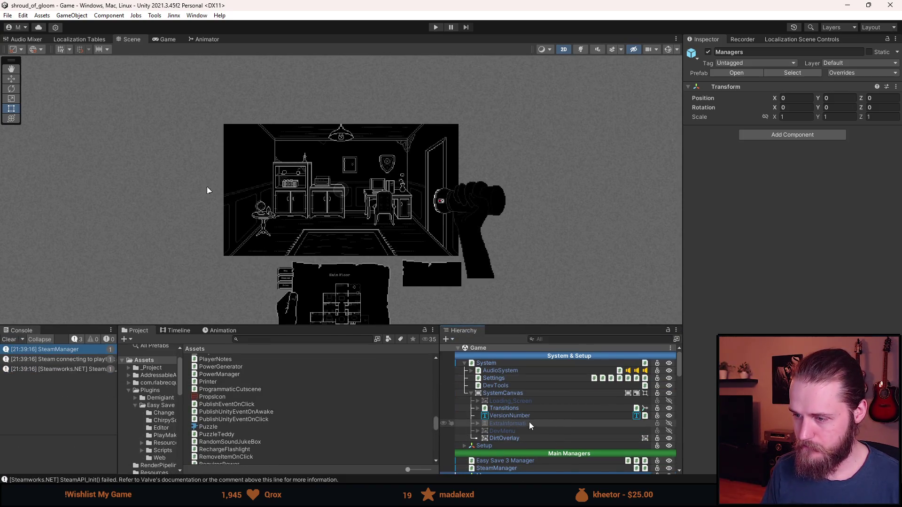
{"action": "left_click", "coordinate": [508, 384]}
{"action": "left_click", "coordinate": [813, 133]}
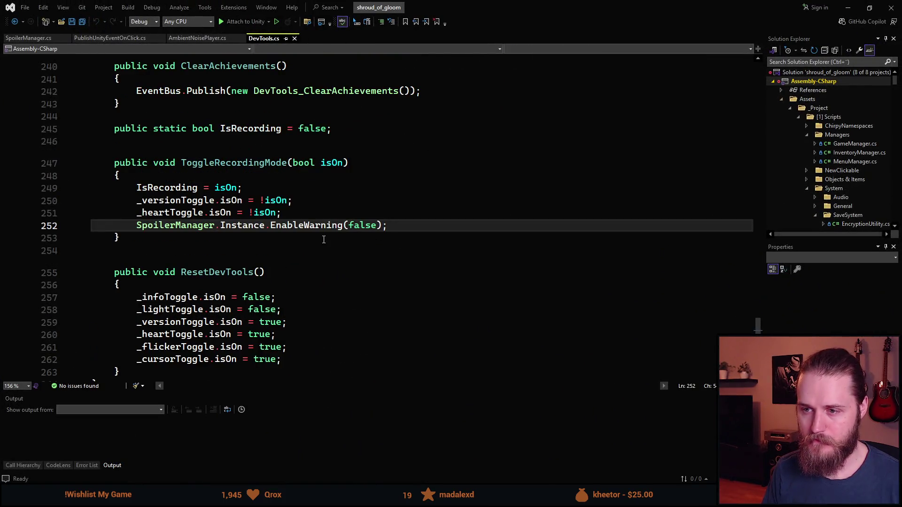
- Change EnableWarning(false) to EnableWarning(!isOn) on line 252 and save DevTools.cs
{"action": "left_click", "coordinate": [525, 231]}
{"action": "key", "text": "Left"}
{"action": "key", "text": "Left"}
{"action": "key", "text": "ctrl+BackSpace"}
{"action": "type", "text": "!isOn"}
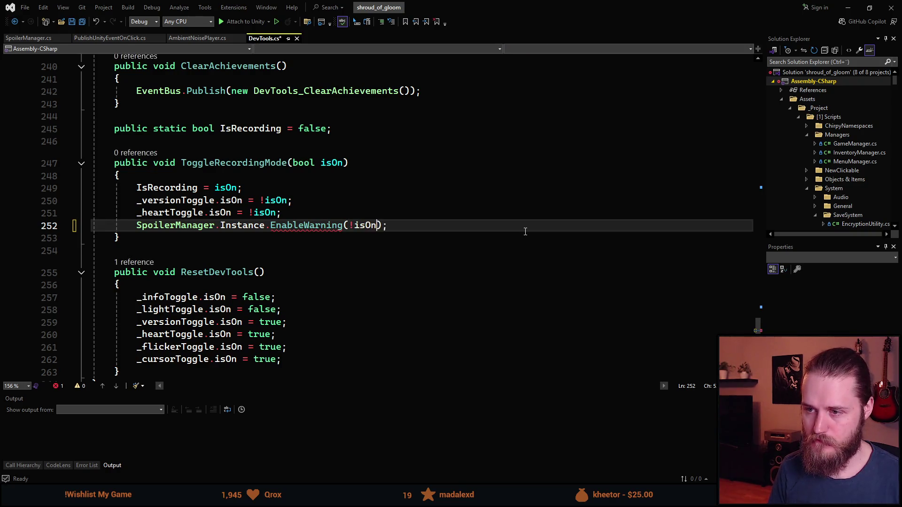
{"action": "key", "text": "ctrl+s"}
- Review the heart toggle line and ToggleRecordingMode signature, then return to Unity
{"action": "left_click", "coordinate": [359, 309]}
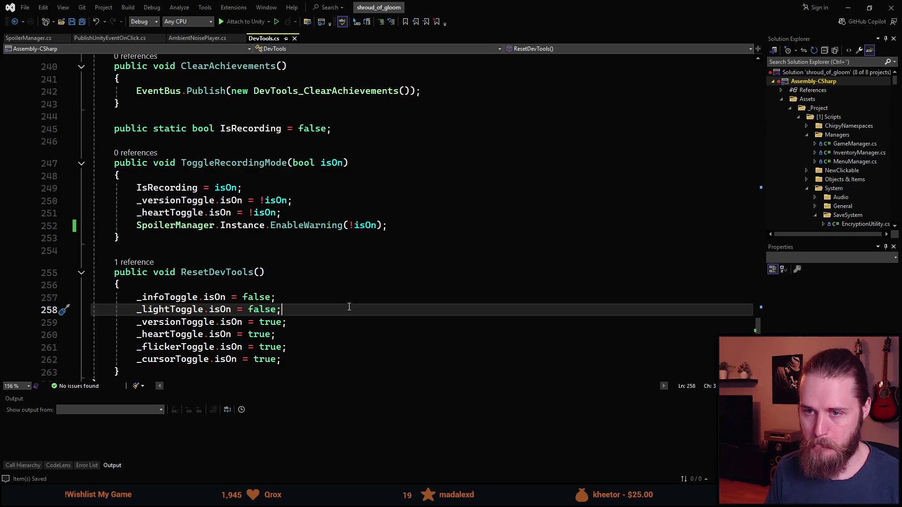
{"action": "left_click", "coordinate": [172, 215]}
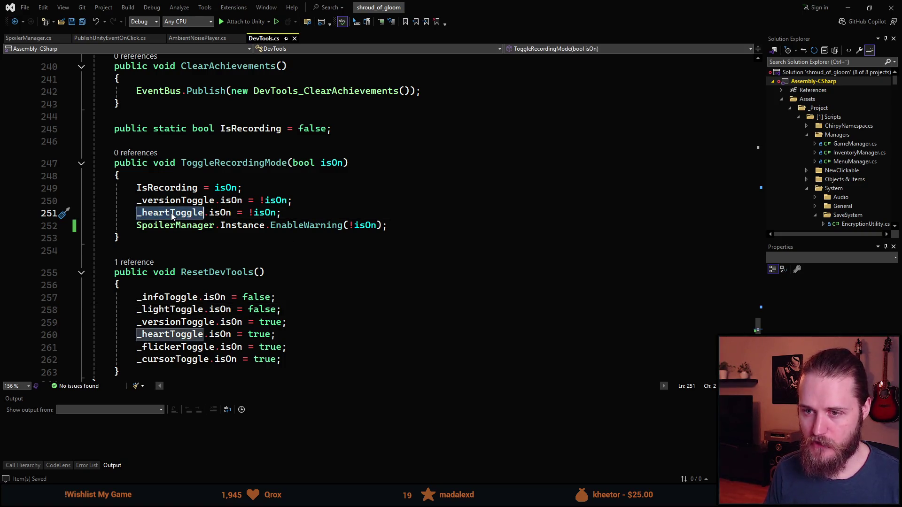
{"action": "left_click", "coordinate": [234, 163]}
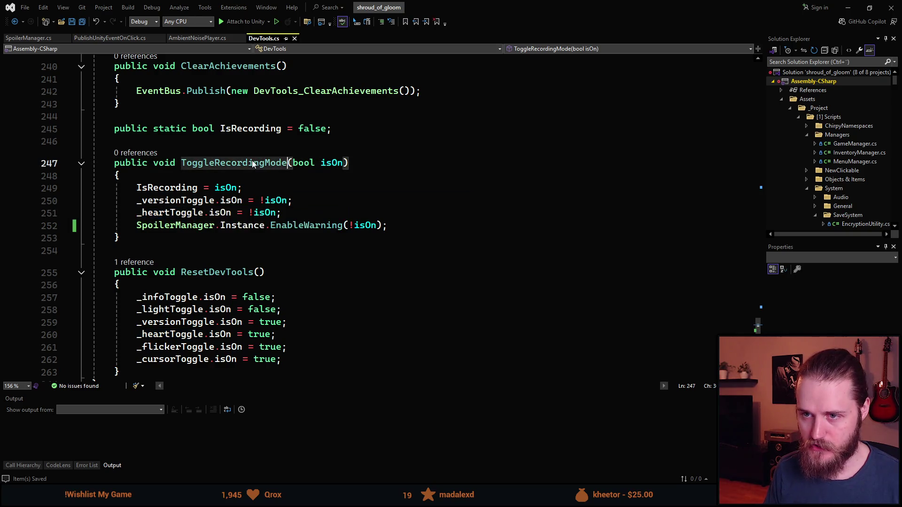
{"action": "left_click", "coordinate": [192, 214]}
{"action": "key", "text": "Down"}
{"action": "key", "text": "Down"}
{"action": "key", "text": "Down"}
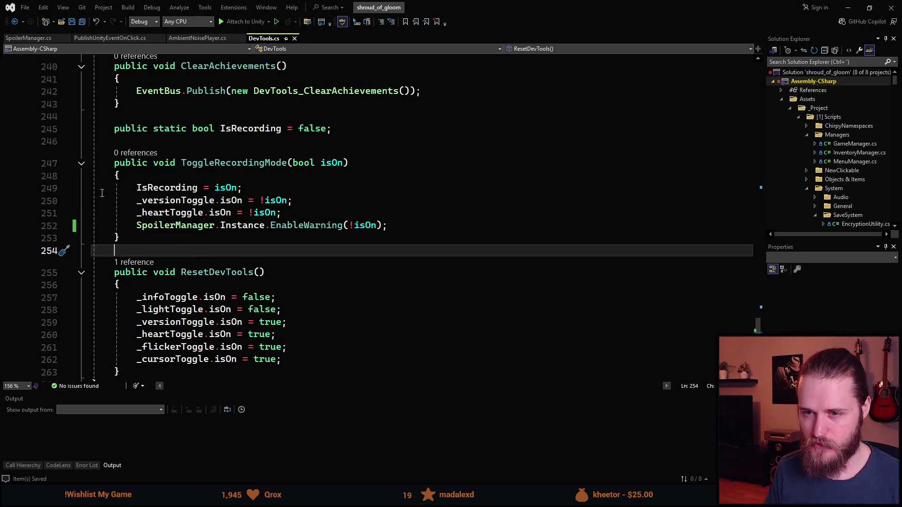
{"action": "left_click_drag", "start_coordinate": [156, 216], "coordinate": [290, 215]}
{"action": "left_click", "coordinate": [251, 251]}
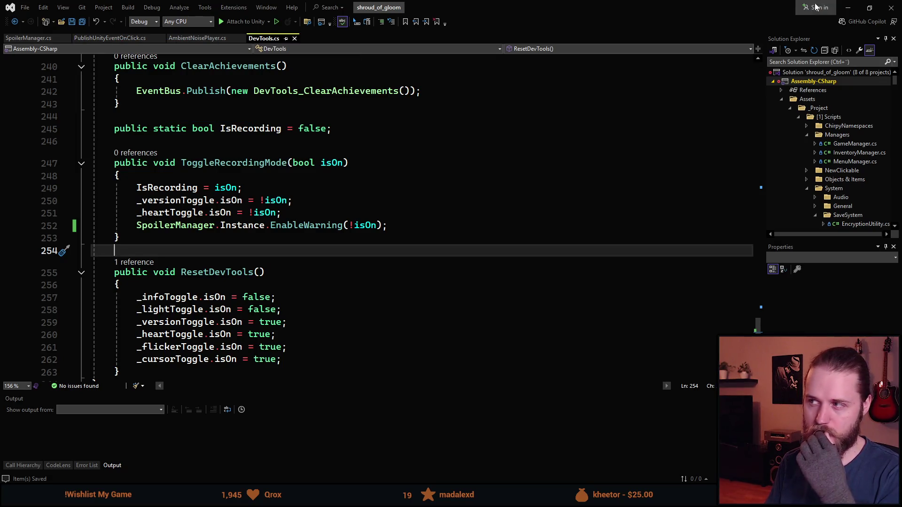
{"action": "left_click", "coordinate": [848, 7]}
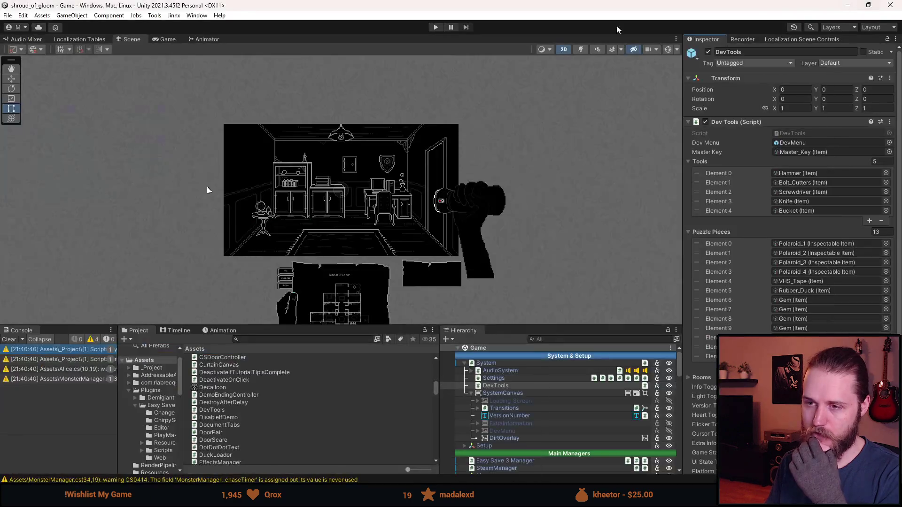
- Clear the console warnings, adjust and pan the Scene view, then enlarge the bottom panels for more Hierarchy
{"action": "left_click", "coordinate": [8, 340]}
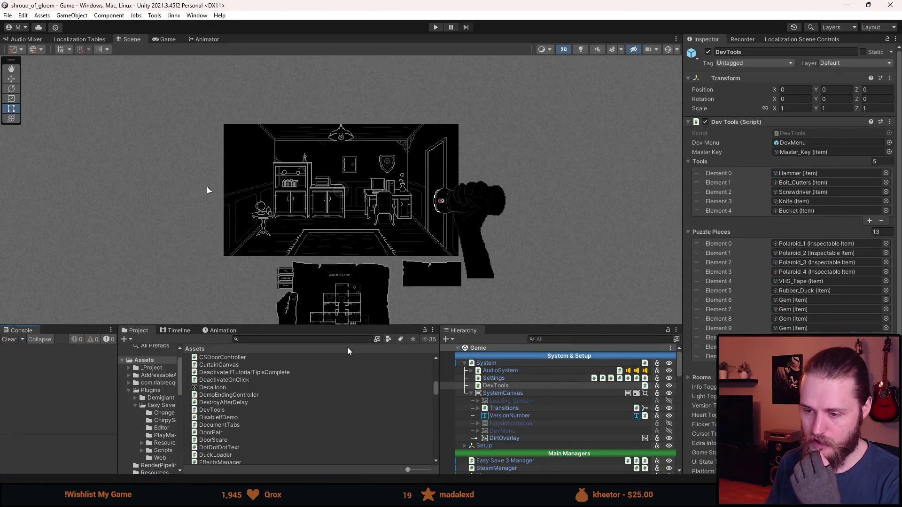
{"action": "left_click_drag", "start_coordinate": [359, 327], "coordinate": [359, 380]}
{"action": "scroll", "coordinate": [348, 259], "scroll_direction": "up", "scroll_amount": 6}
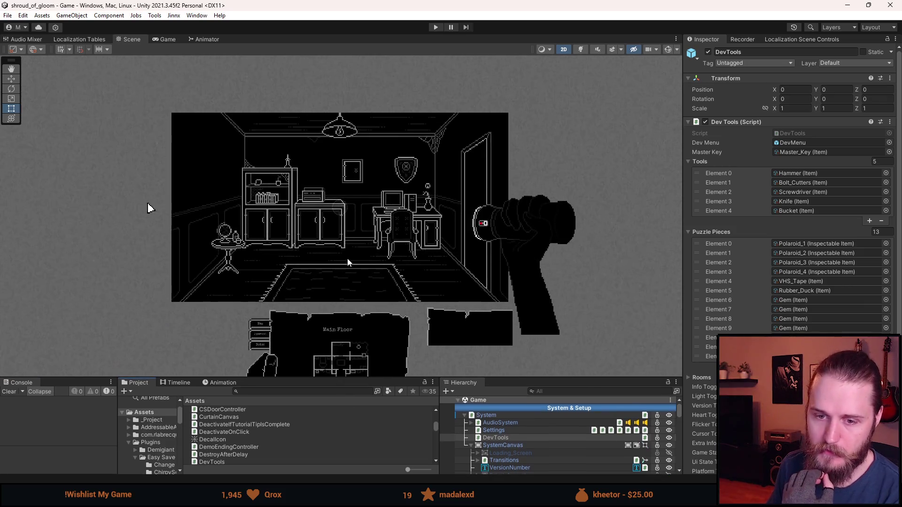
{"action": "left_click_drag", "start_coordinate": [379, 207], "coordinate": [355, 248]}
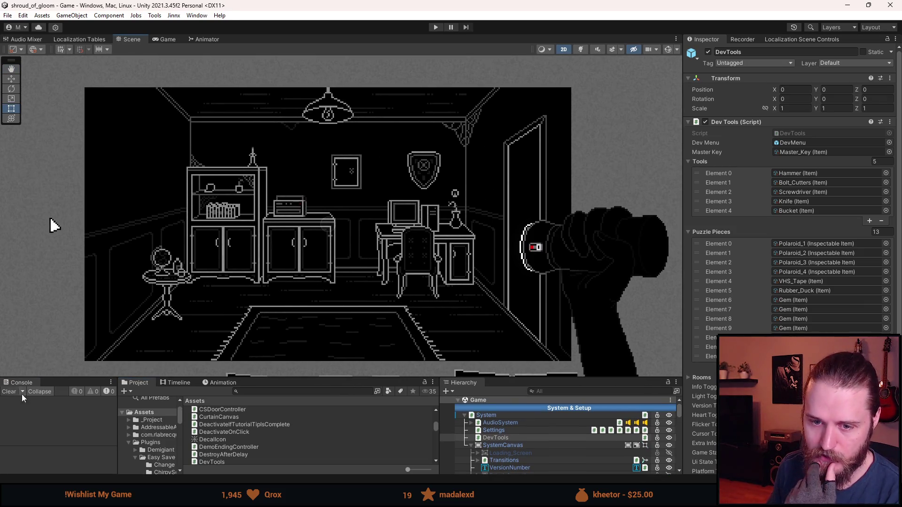
{"action": "left_click_drag", "start_coordinate": [450, 292], "coordinate": [428, 280]}
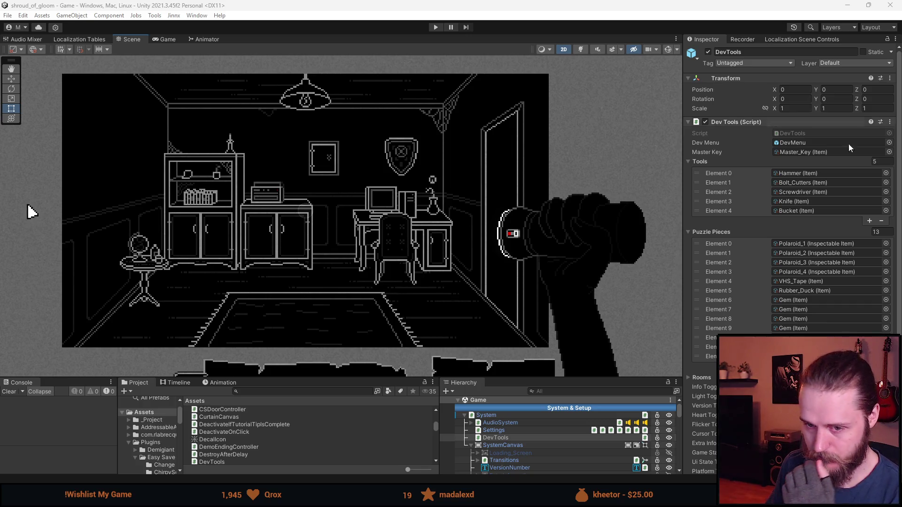
{"action": "left_click", "coordinate": [12, 394]}
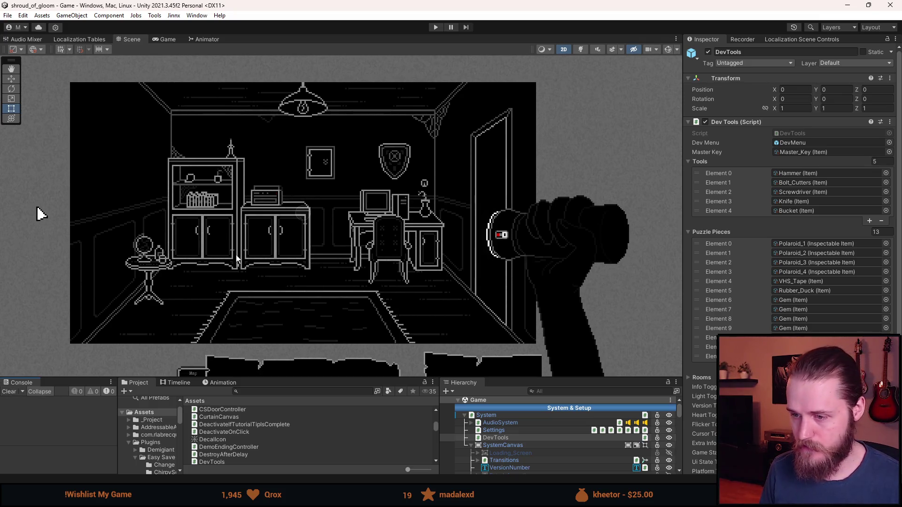
{"action": "left_click_drag", "start_coordinate": [296, 378], "coordinate": [293, 310]}
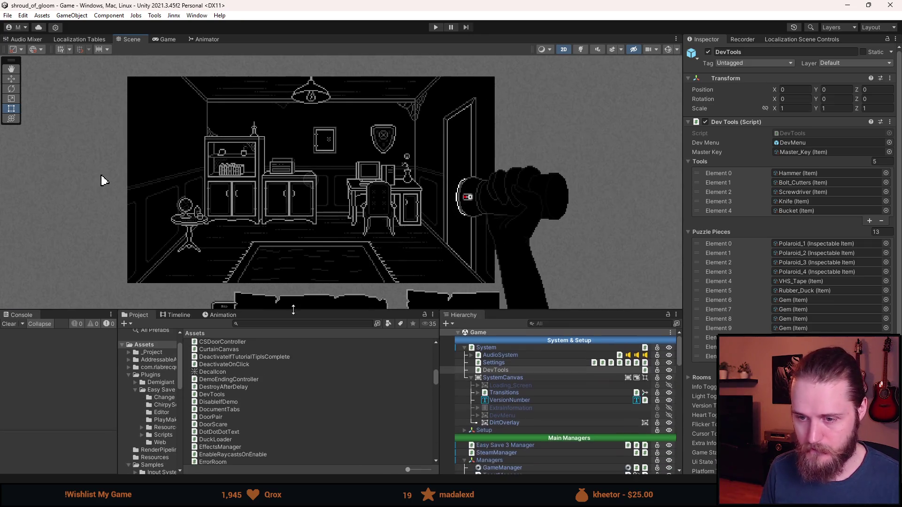
- Collapse SystemCanvas and System in the Hierarchy, then deactivate Second_Office with Alt+Shift+A
{"action": "scroll", "coordinate": [299, 234], "scroll_direction": "up", "scroll_amount": 3}
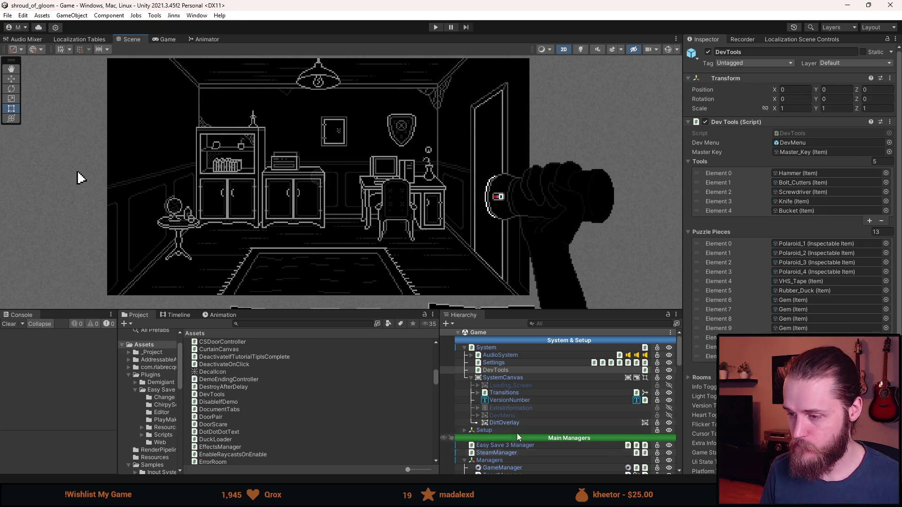
{"action": "left_click", "coordinate": [472, 378]}
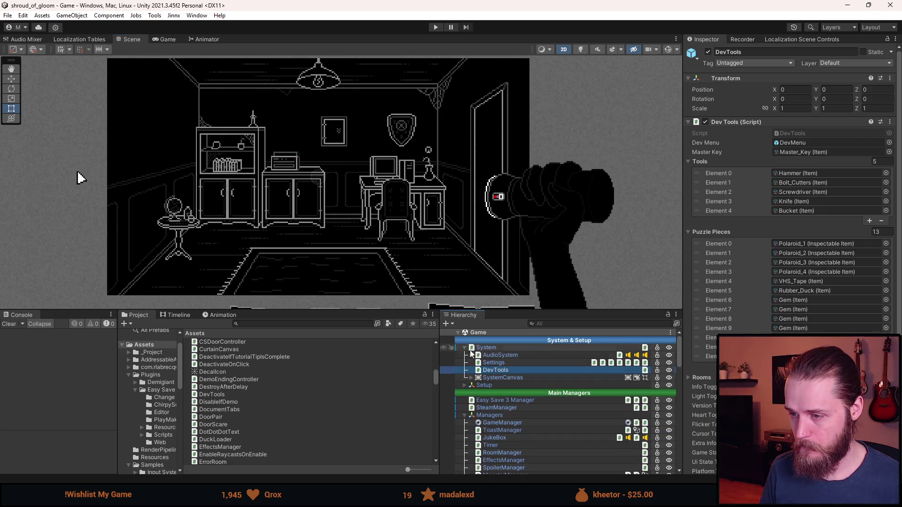
{"action": "left_click", "coordinate": [468, 350]}
{"action": "left_click", "coordinate": [465, 348]}
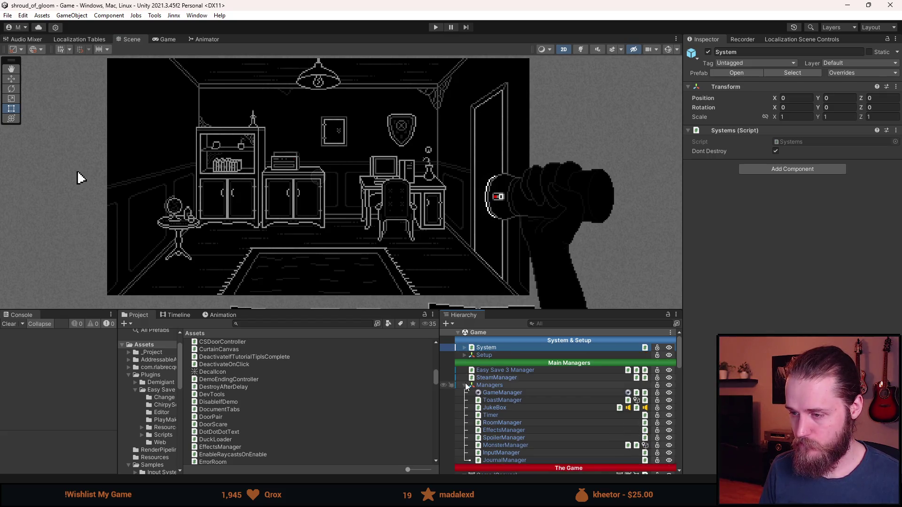
{"action": "scroll", "coordinate": [523, 447], "scroll_direction": "down", "scroll_amount": 4}
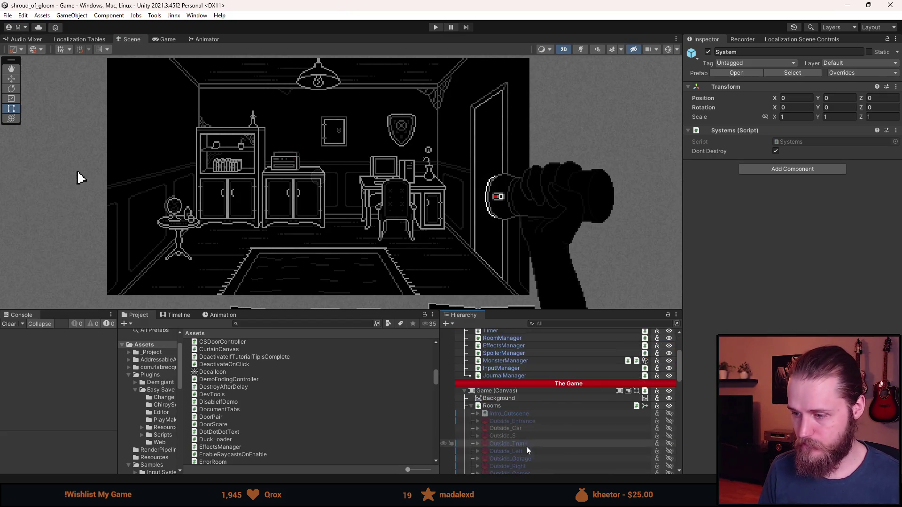
{"action": "scroll", "coordinate": [522, 426], "scroll_direction": "down", "scroll_amount": 5}
{"action": "left_click", "coordinate": [478, 384]}
{"action": "scroll", "coordinate": [543, 433], "scroll_direction": "down", "scroll_amount": 1}
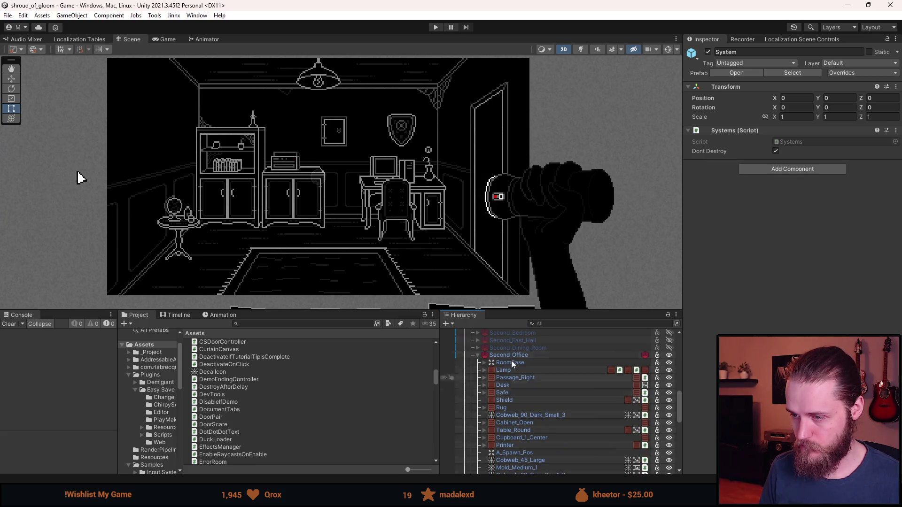
{"action": "left_click", "coordinate": [476, 355]}
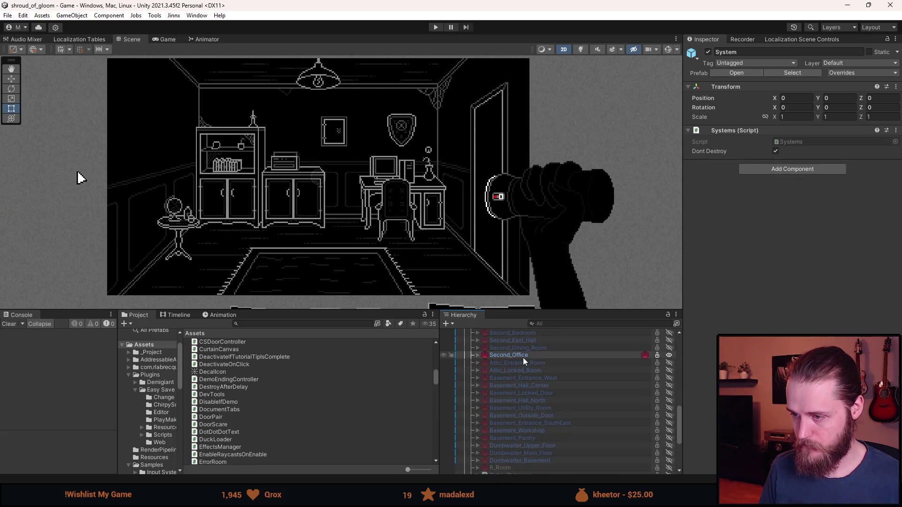
{"action": "key", "text": "a"}
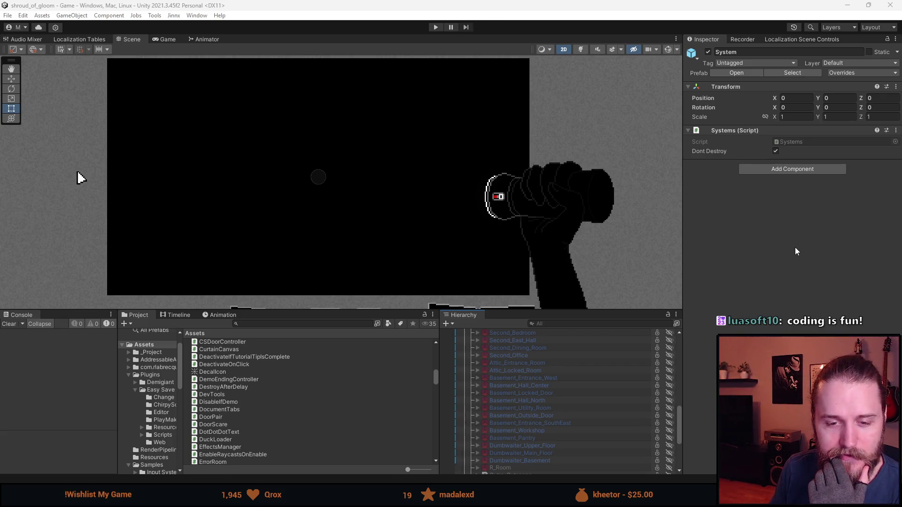
- Narrow the Inspector, resize and recentre the Scene view, then switch over to the New Trailer Ideas notes
{"action": "mouse_move", "coordinate": [684, 235]}
{"action": "left_mouse_down"}
{"action": "mouse_move", "coordinate": [729, 240]}
{"action": "mouse_move", "coordinate": [639, 242]}
{"action": "left_mouse_up"}
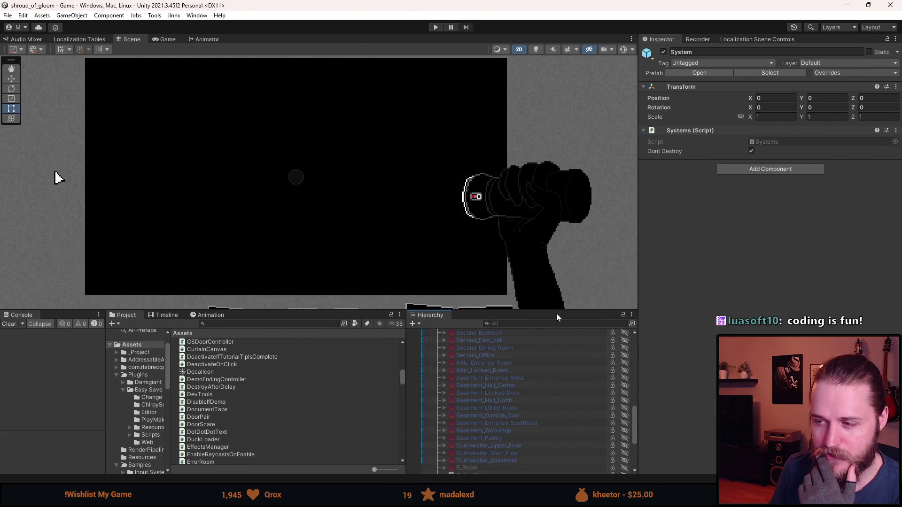
{"action": "left_click_drag", "start_coordinate": [557, 312], "coordinate": [554, 377]}
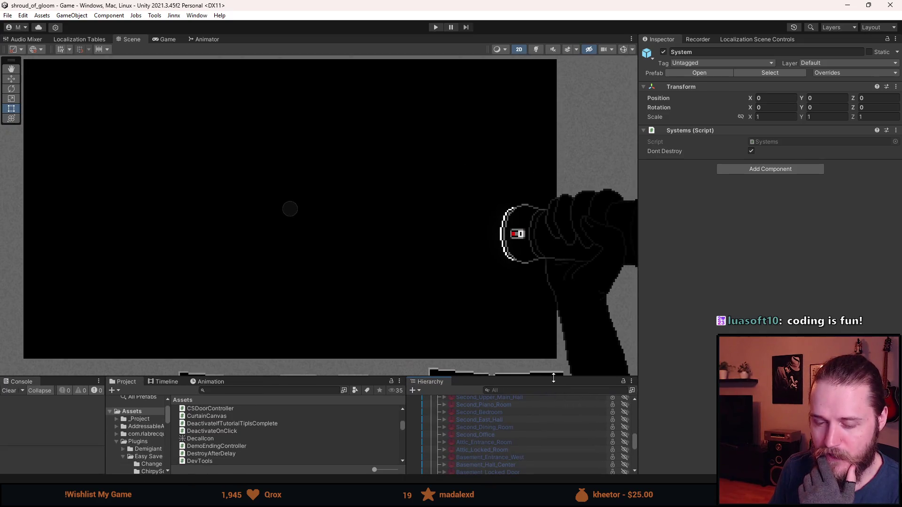
{"action": "scroll", "coordinate": [247, 292], "scroll_direction": "down", "scroll_amount": 1}
{"action": "left_click_drag", "start_coordinate": [293, 293], "coordinate": [336, 294]}
{"action": "left_click_drag", "start_coordinate": [328, 376], "coordinate": [328, 358]}
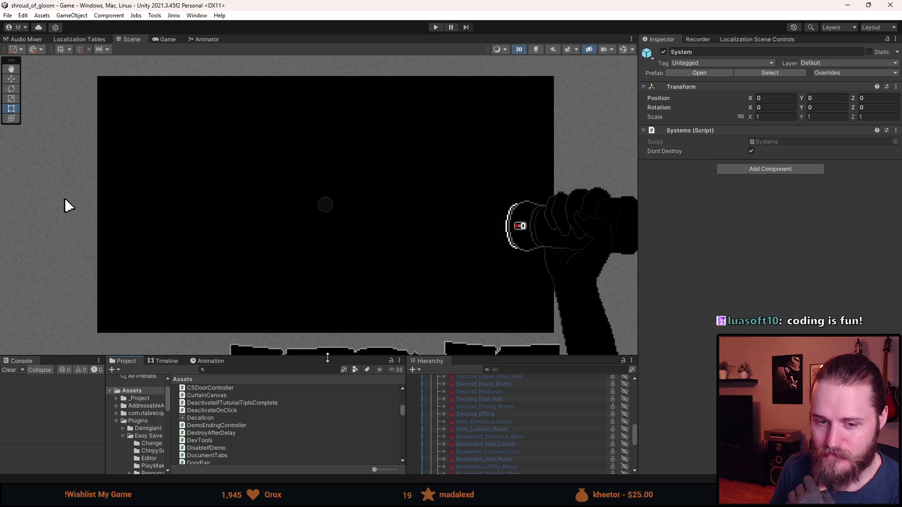
{"action": "mouse_move", "coordinate": [328, 358]}
{"action": "left_mouse_down"}
{"action": "mouse_move", "coordinate": [335, 316]}
{"action": "mouse_move", "coordinate": [335, 325]}
{"action": "left_mouse_up"}
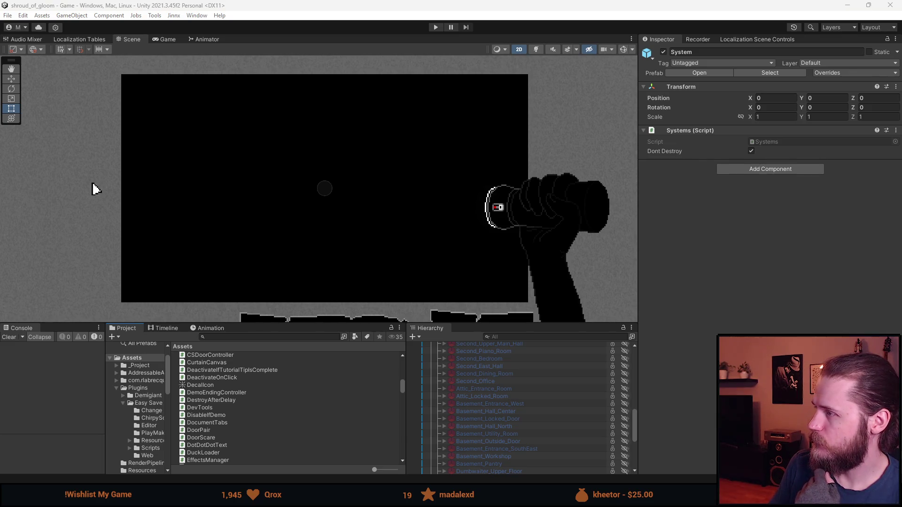
{"action": "key", "text": "super+shift+Left"}
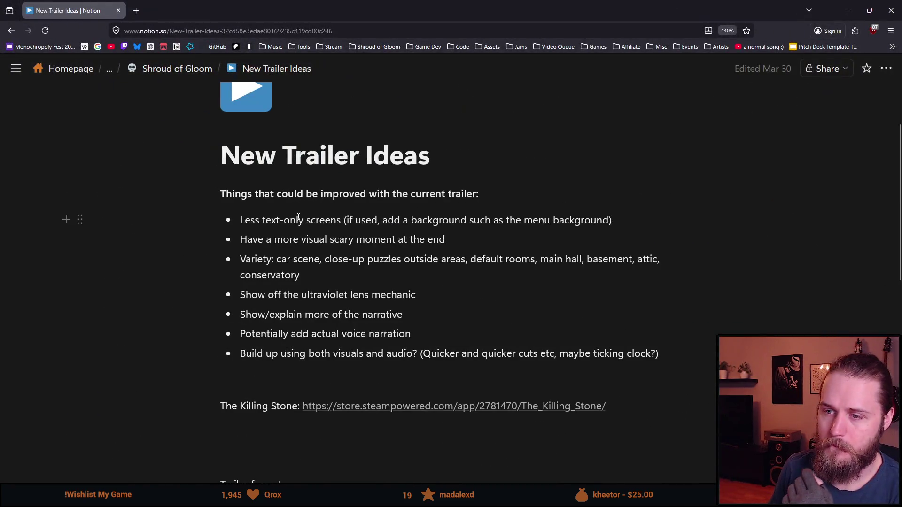
- Read the first trailer bullets, highlighting the second bullet and the ultraviolet lens mechanic bullet
{"action": "scroll", "coordinate": [266, 242], "scroll_direction": "down", "scroll_amount": 2}
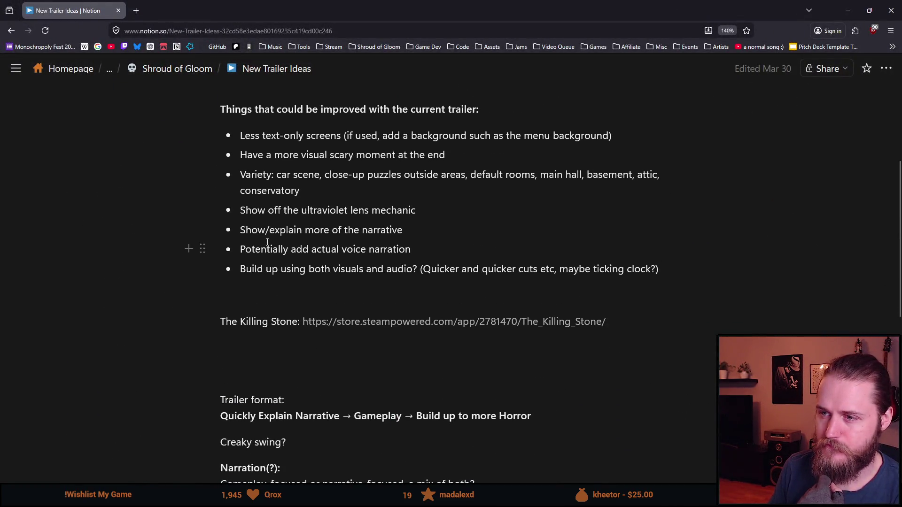
{"action": "mouse_move", "coordinate": [261, 135]}
{"action": "left_mouse_down"}
{"action": "mouse_move", "coordinate": [614, 135]}
{"action": "mouse_move", "coordinate": [470, 118]}
{"action": "mouse_move", "coordinate": [613, 137]}
{"action": "left_mouse_up"}
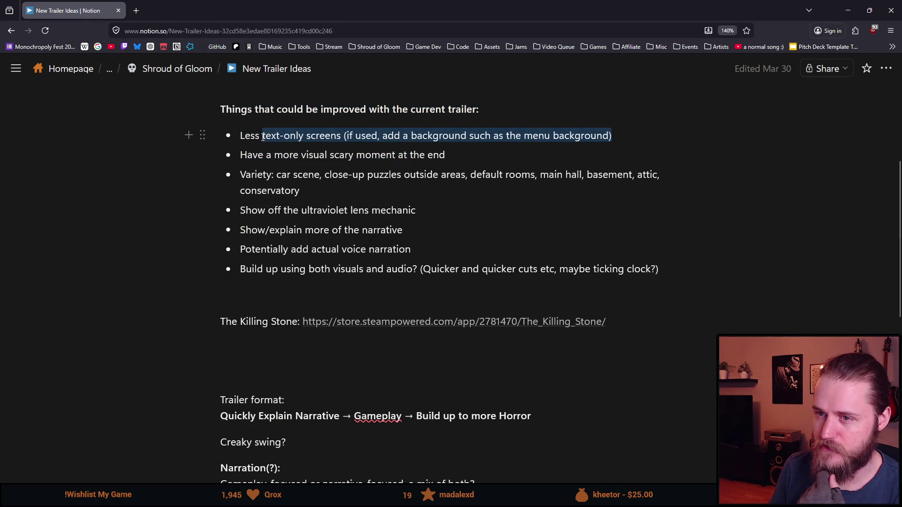
{"action": "left_click", "coordinate": [299, 154]}
{"action": "left_click", "coordinate": [240, 156]}
{"action": "mouse_move", "coordinate": [240, 156]}
{"action": "left_mouse_down"}
{"action": "mouse_move", "coordinate": [238, 166]}
{"action": "mouse_move", "coordinate": [221, 167]}
{"action": "mouse_move", "coordinate": [237, 155]}
{"action": "mouse_move", "coordinate": [282, 155]}
{"action": "left_mouse_up"}
{"action": "scroll", "coordinate": [293, 180], "scroll_direction": "down", "scroll_amount": 2}
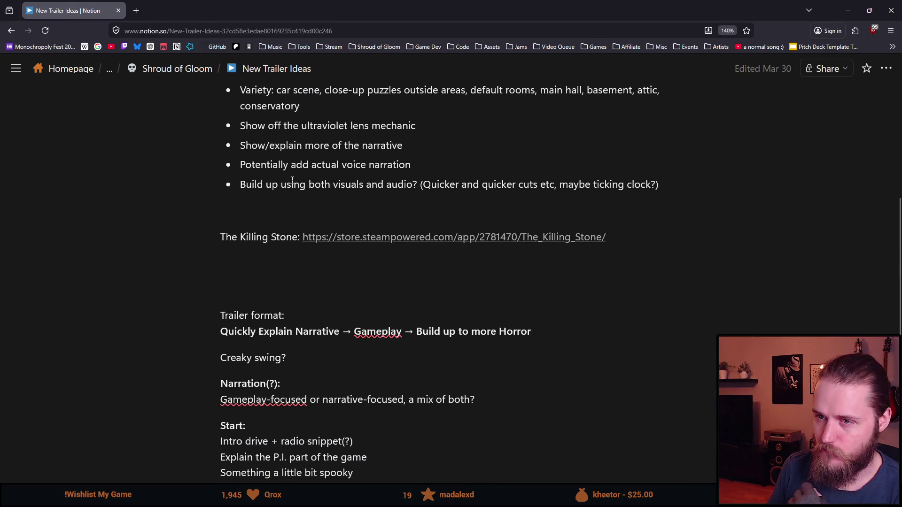
{"action": "double_click", "coordinate": [350, 125]}
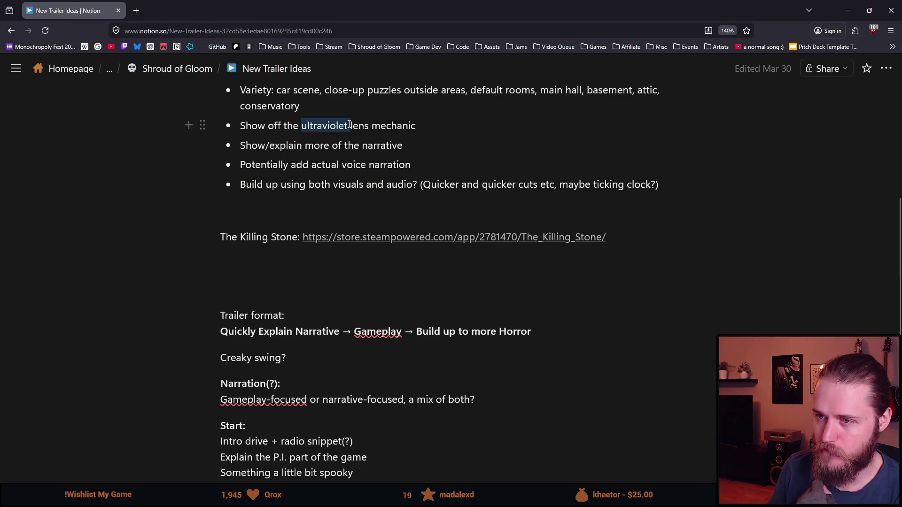
{"action": "triple_click", "coordinate": [350, 125]}
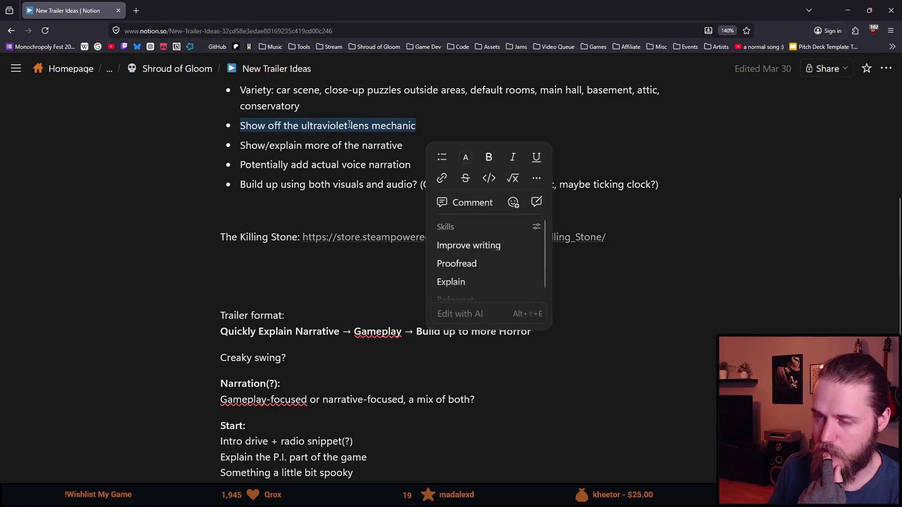
{"action": "left_click", "coordinate": [312, 148]}
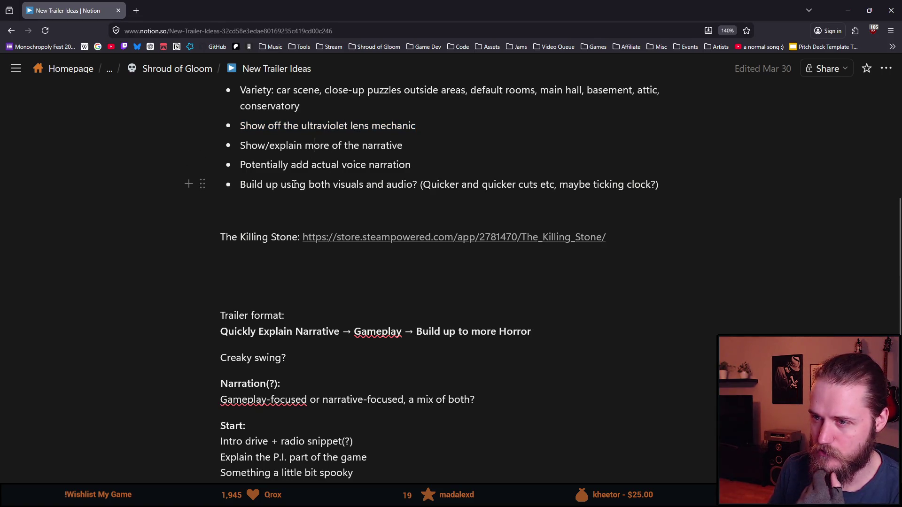
- Review the Show/explain bullet, highlighting 'explain more of the narrative', then scroll through the remaining plan
{"action": "scroll", "coordinate": [296, 184], "scroll_direction": "up", "scroll_amount": 2}
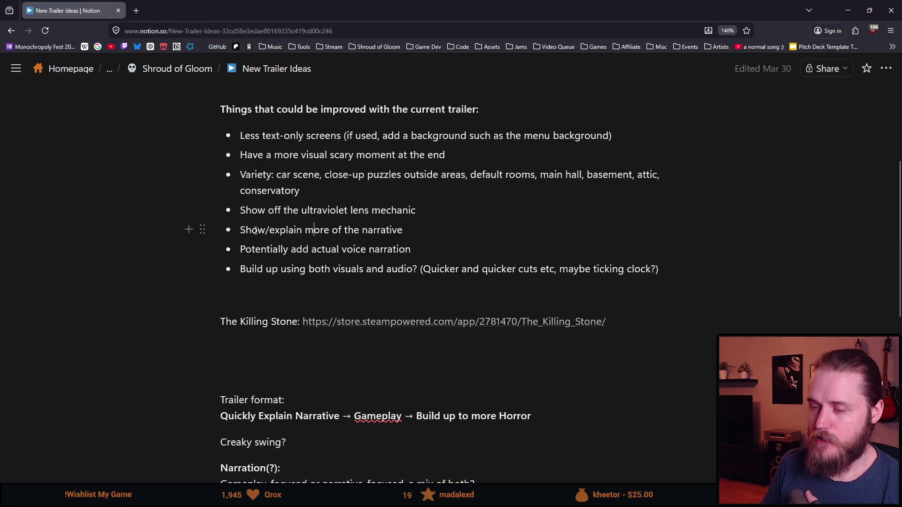
{"action": "left_click", "coordinate": [289, 230]}
{"action": "left_click_drag", "start_coordinate": [422, 232], "coordinate": [269, 230]}
{"action": "double_click", "coordinate": [251, 231]}
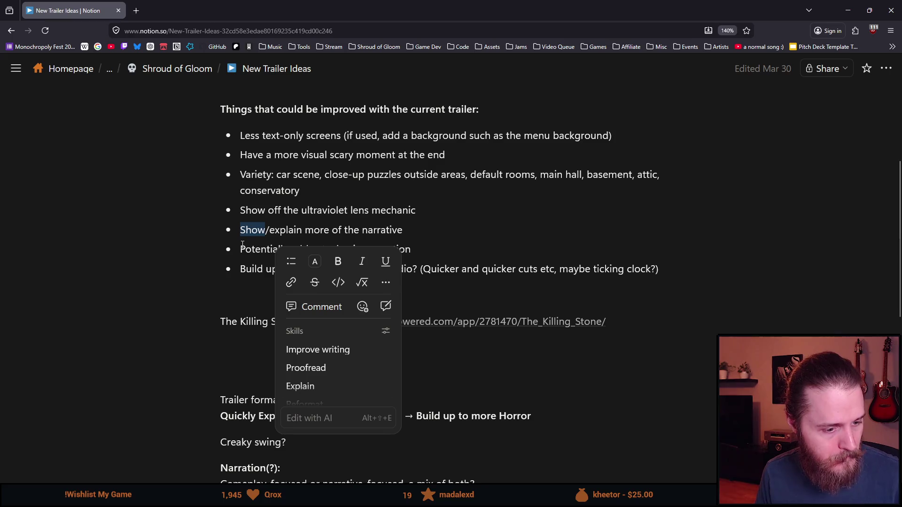
{"action": "left_click", "coordinate": [242, 245]}
{"action": "scroll", "coordinate": [319, 213], "scroll_direction": "down", "scroll_amount": 1}
{"action": "scroll", "coordinate": [319, 213], "scroll_direction": "down", "scroll_amount": 1}
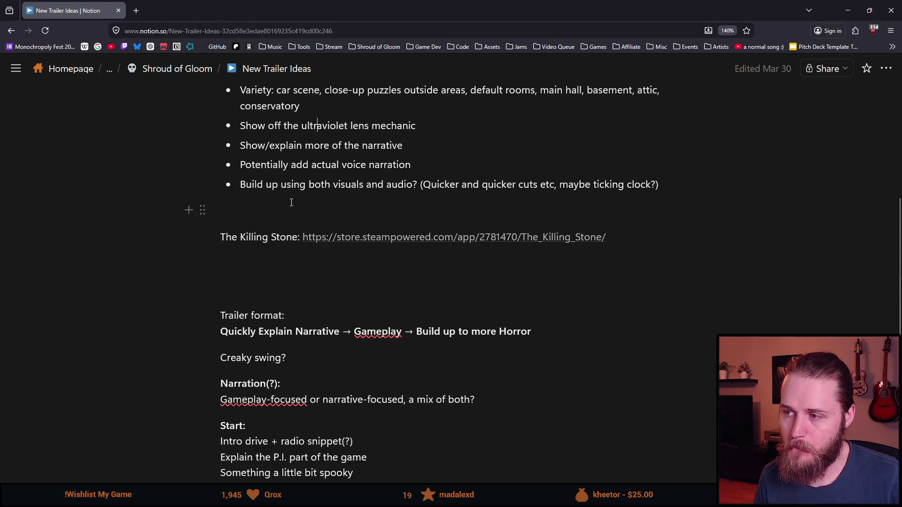
{"action": "scroll", "coordinate": [291, 203], "scroll_direction": "down", "scroll_amount": 5}
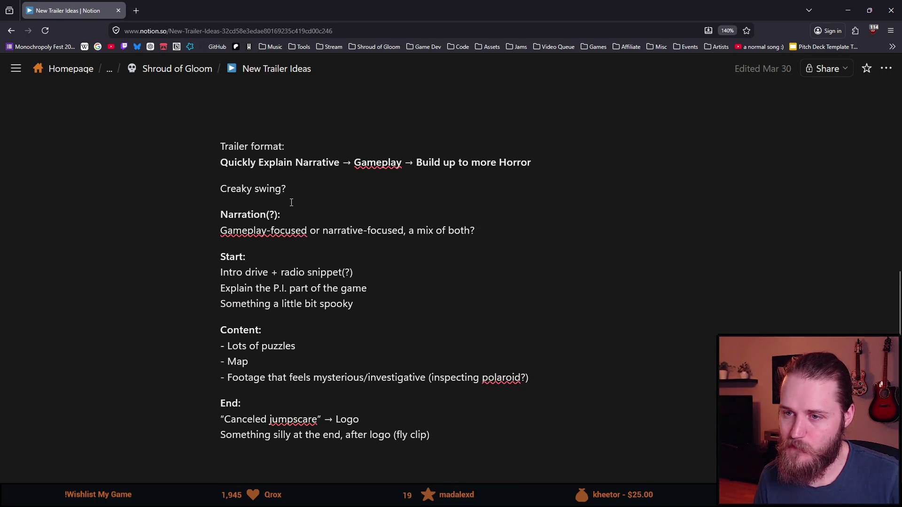
{"action": "scroll", "coordinate": [292, 202], "scroll_direction": "down", "scroll_amount": 2}
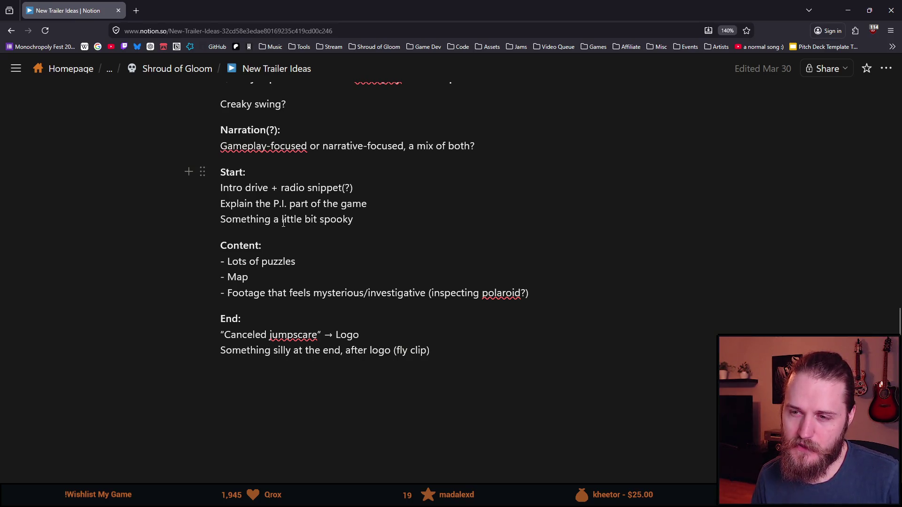
{"action": "scroll", "coordinate": [300, 207], "scroll_direction": "up", "scroll_amount": 2}
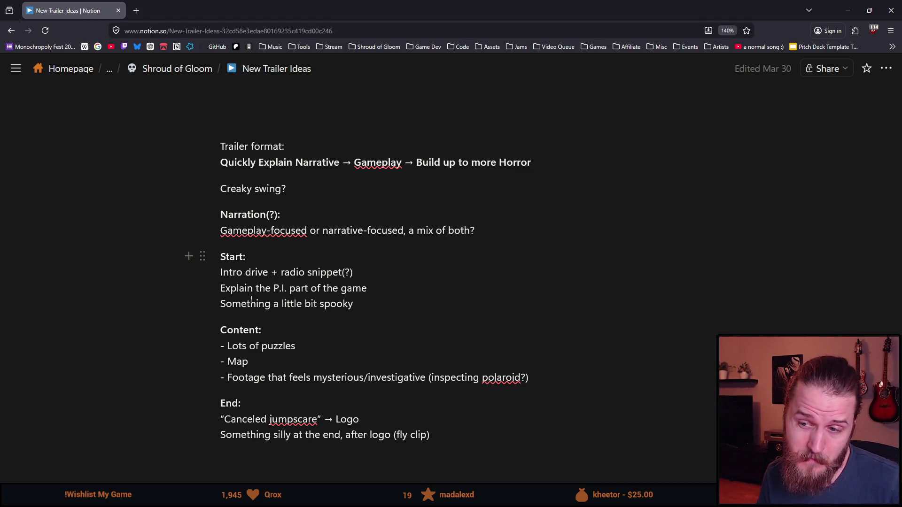
{"action": "scroll", "coordinate": [259, 272], "scroll_direction": "down", "scroll_amount": 2}
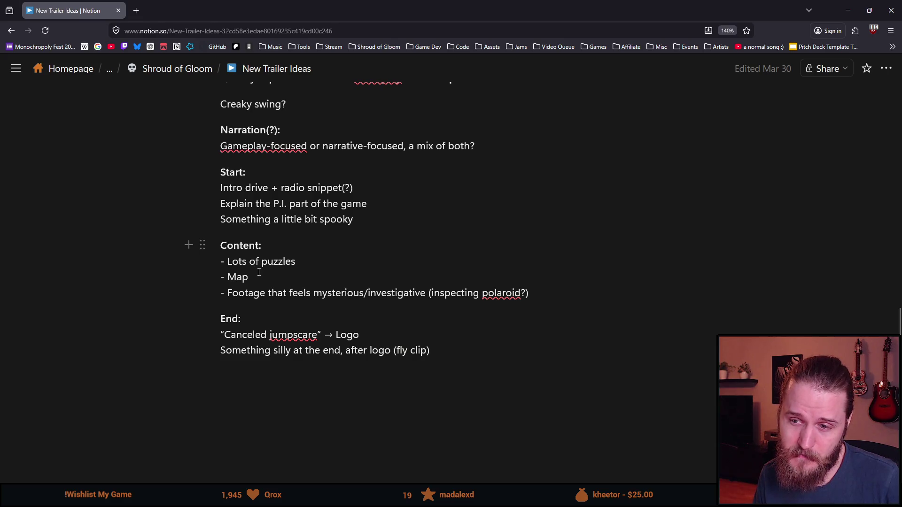